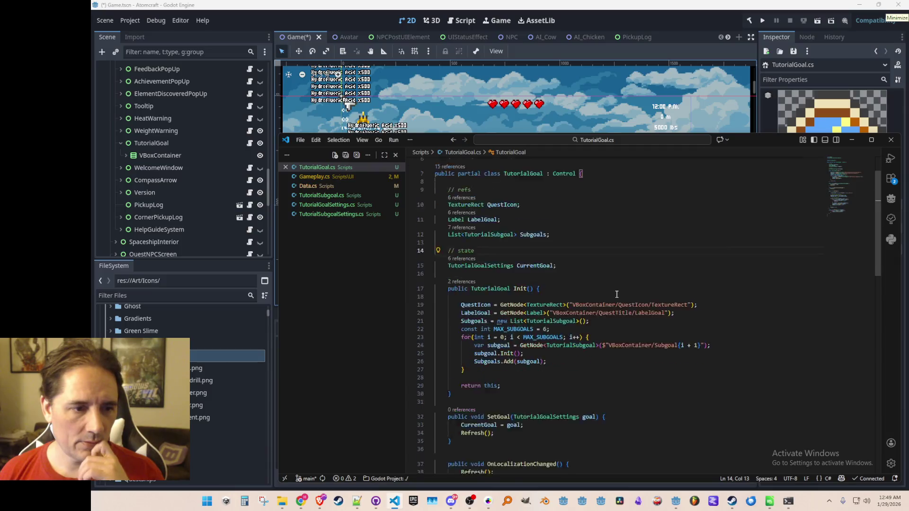
Add 'static' to the QuestIcon, LabelGoal, CurrentGoal and other field declarations in TutorialGoal.cs
scroll(624, 302, up, 4)
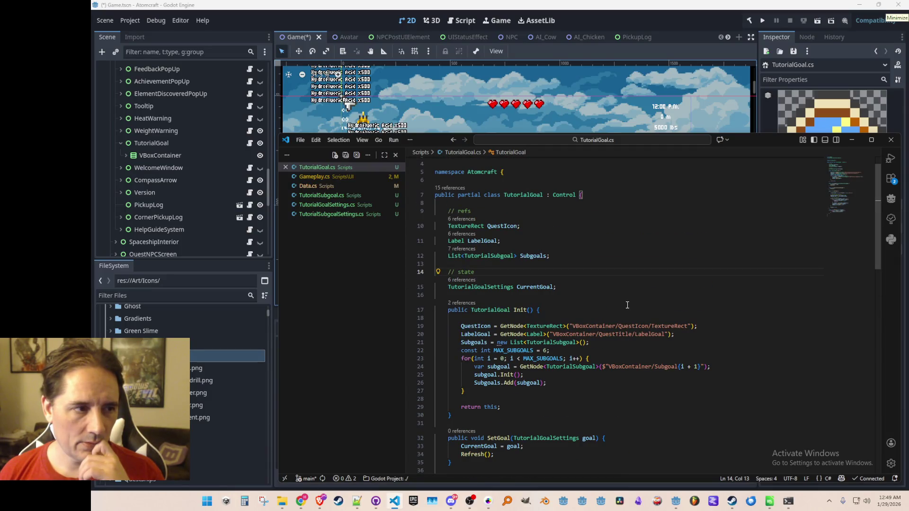
click(674, 222)
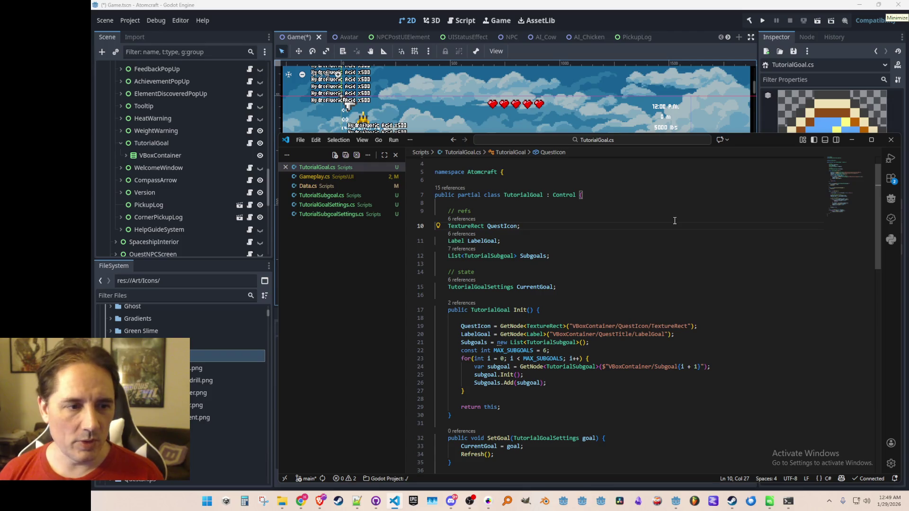
key(Home)
text(static)
key(Down)
key(Home)
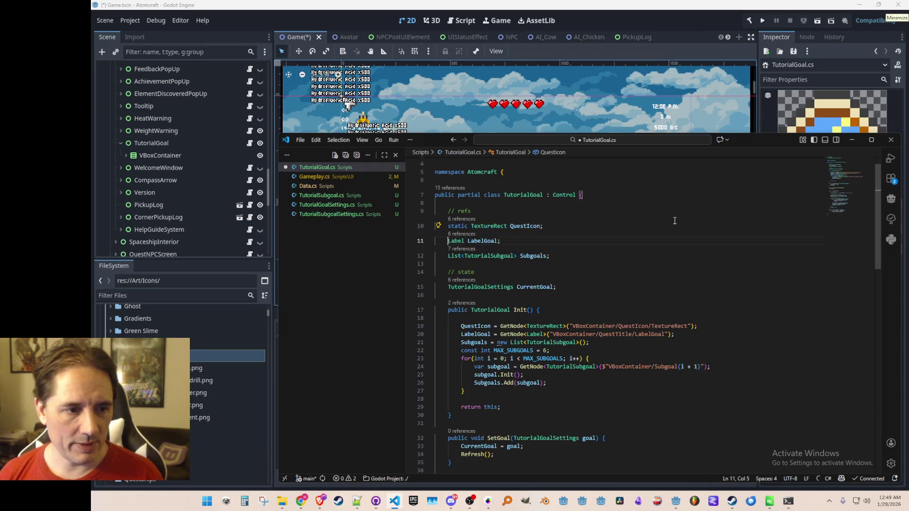
text(static)
key(Down)
key(Home)
text(static)
key(Down)
key(Down)
key(Down)
key(Home)
text(static)
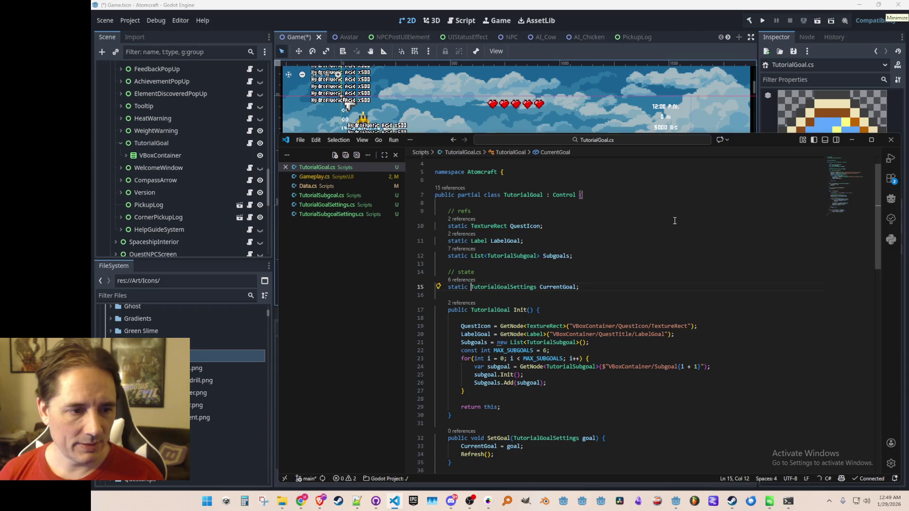
key(Down)
Make SetGoal, Refresh and OnLocalizationChanged static and save TutorialGoal.cs
scroll(701, 260, down, 6)
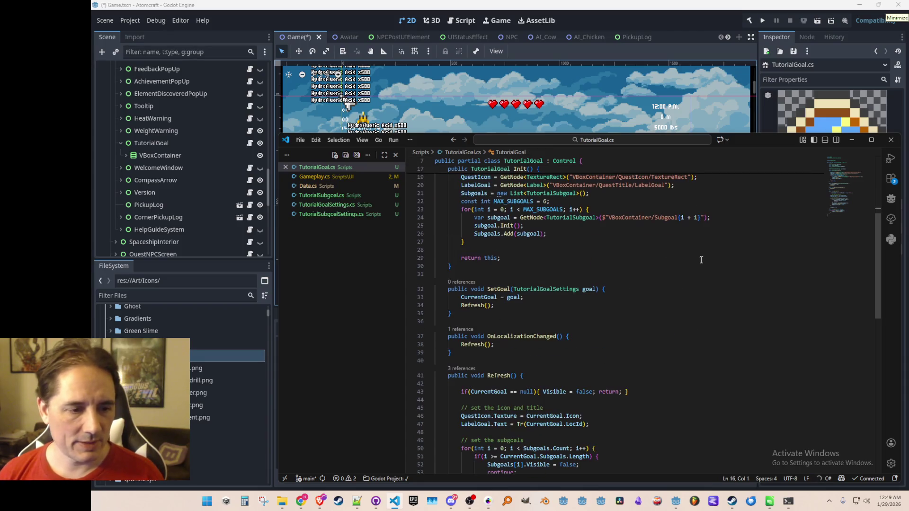
click(472, 289)
text(static)
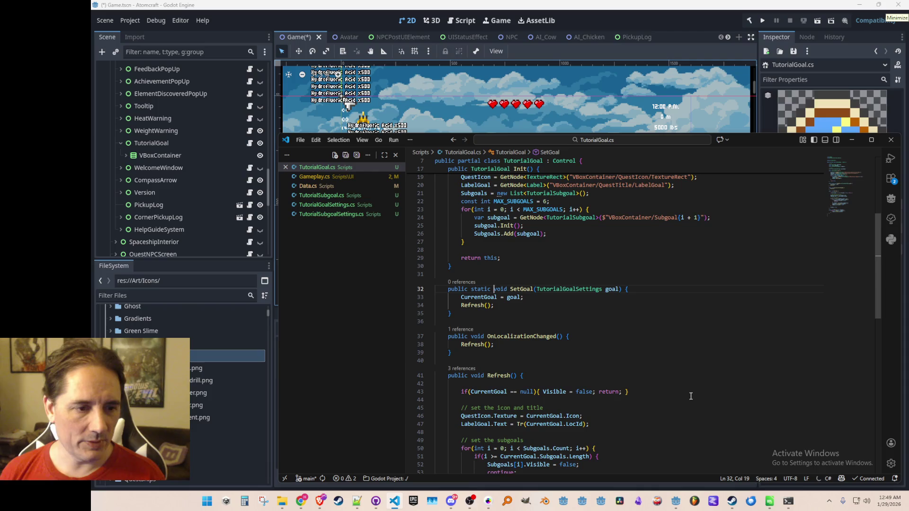
scroll(663, 364, down, 3)
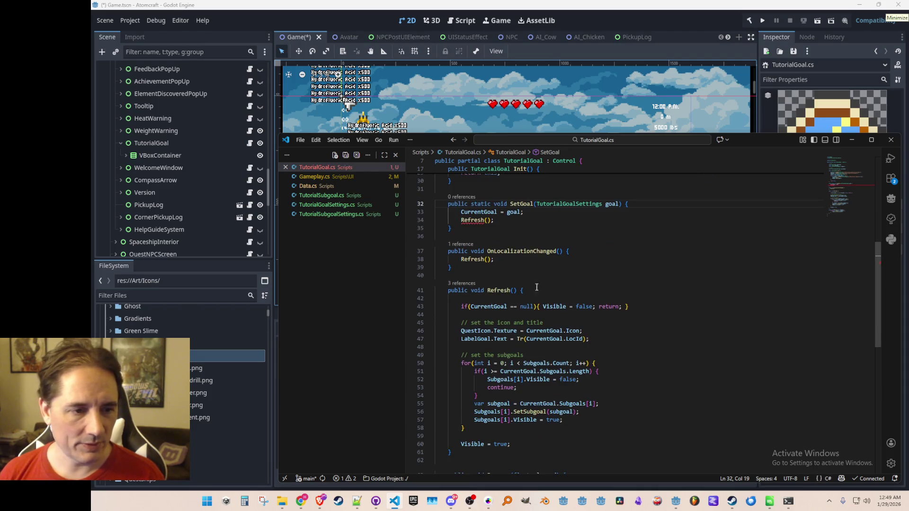
click(674, 287)
key(Tab)
key(Tab)
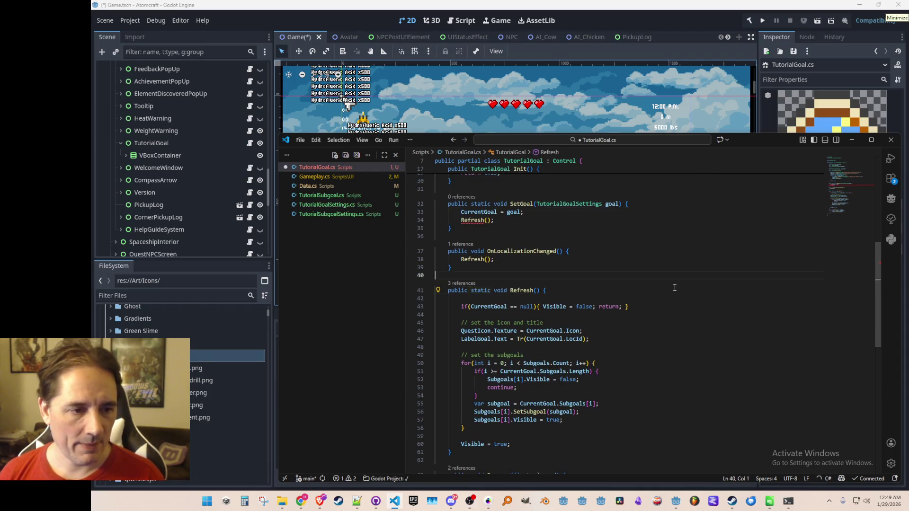
key(Tab)
key(ctrl+s)
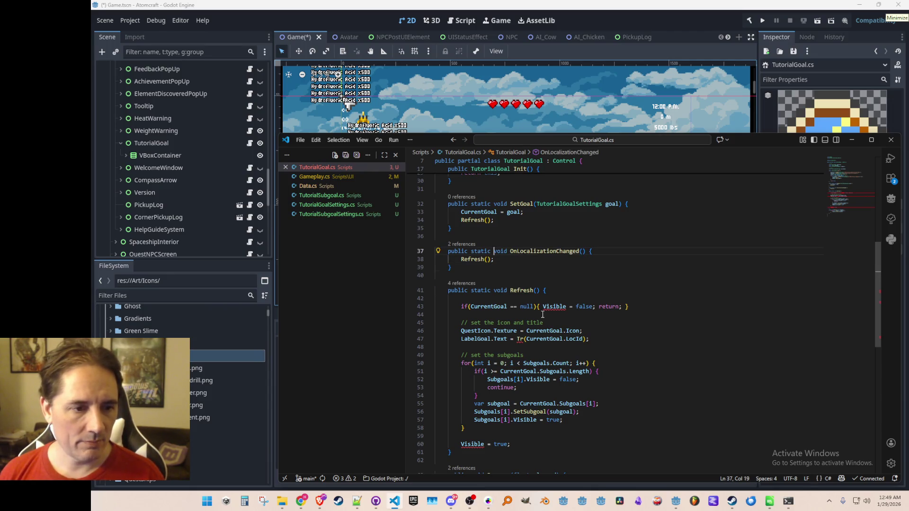
scroll(543, 314, up, 9)
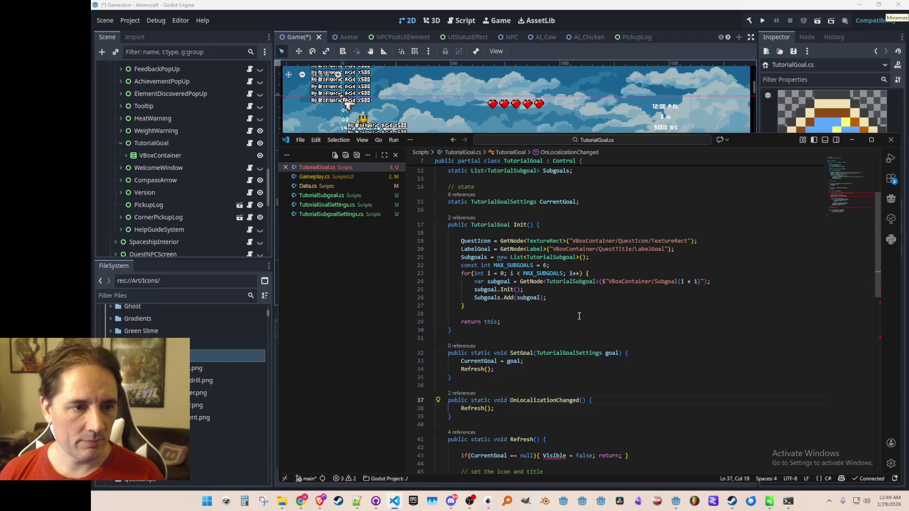
Add a '// singleton' comment and a static TutorialGoal Instance field at the class top
click(666, 208)
key(Return)
key(Return)
key(Up)
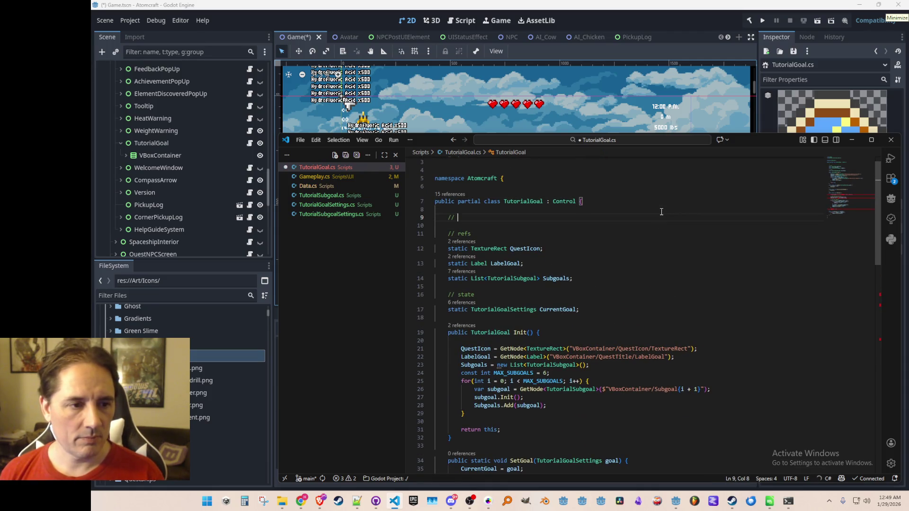
text(singleton)
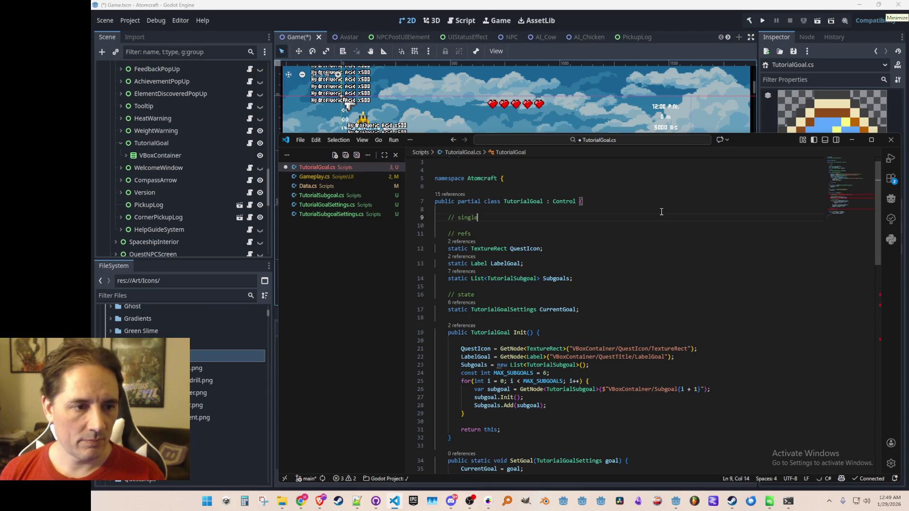
key(Return)
text(stat)
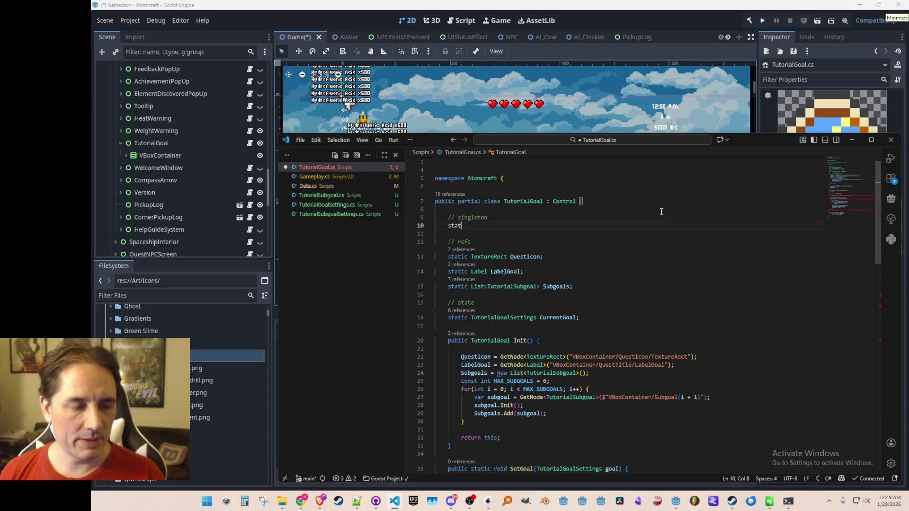
text(ic T)
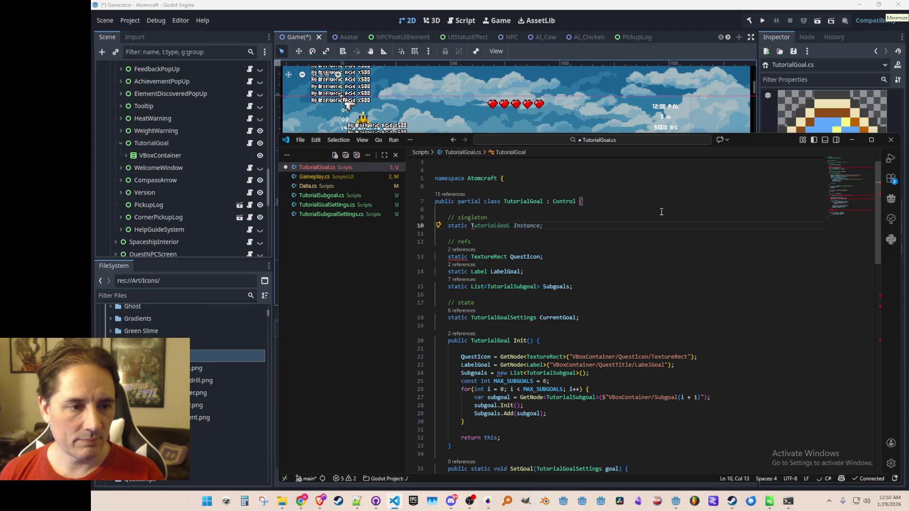
key(Tab)
Insert 'Instance = this;' at the start of Init and save the file
click(683, 354)
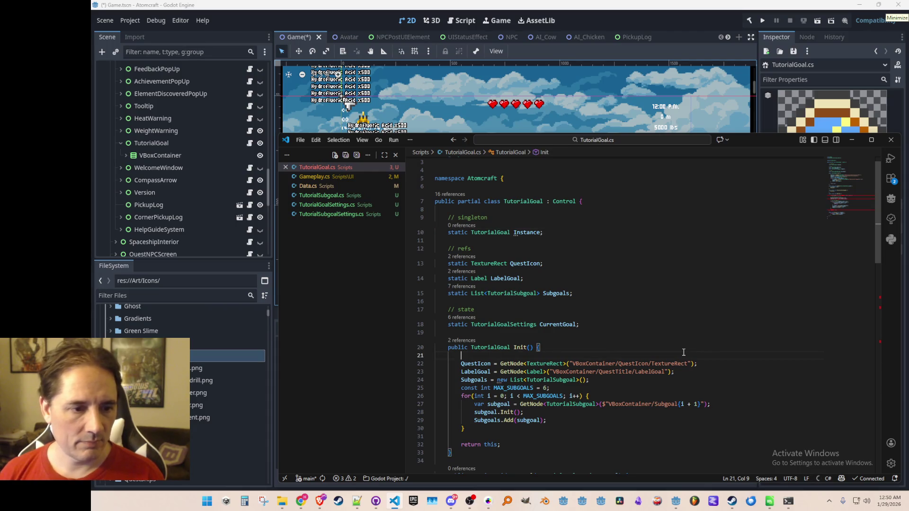
key(Return)
key(Tab)
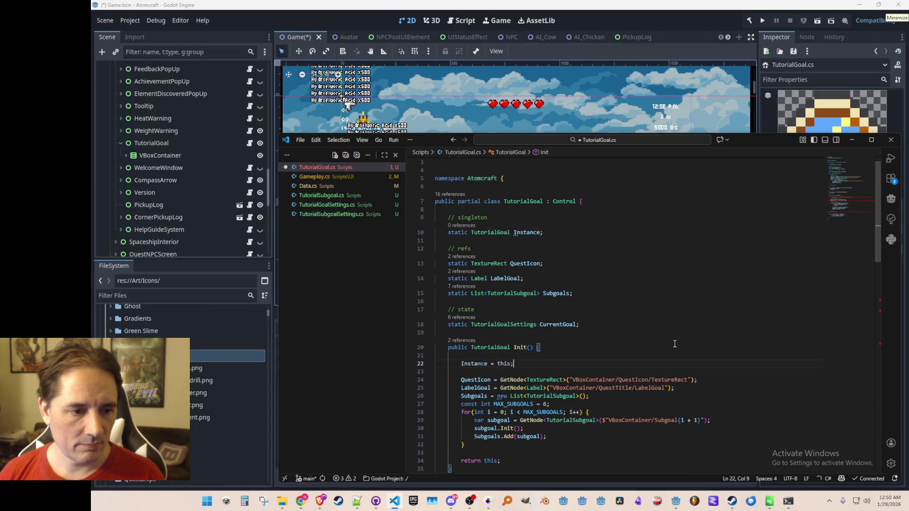
key(ctrl+s)
Prefix the null-check Visible assignment and the Tr call in Refresh with 'Instance.'
scroll(684, 340, down, 10)
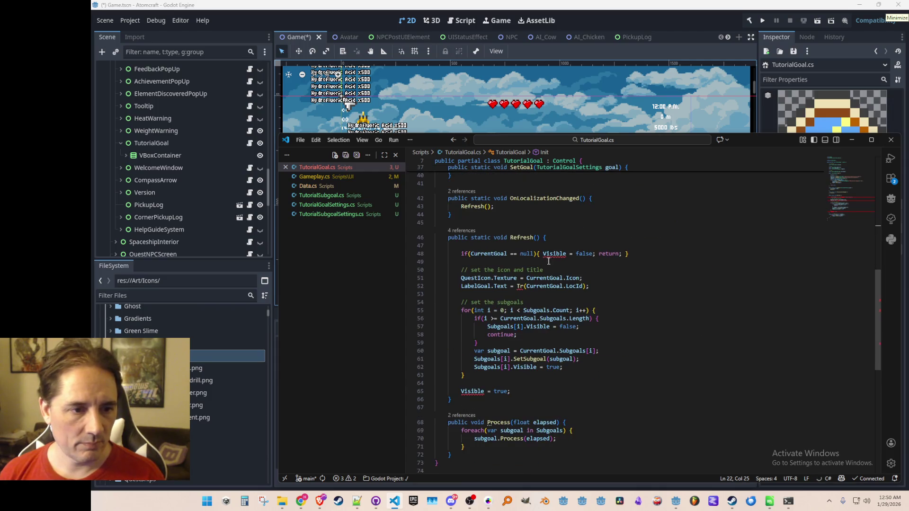
click(543, 253)
text(Instance)
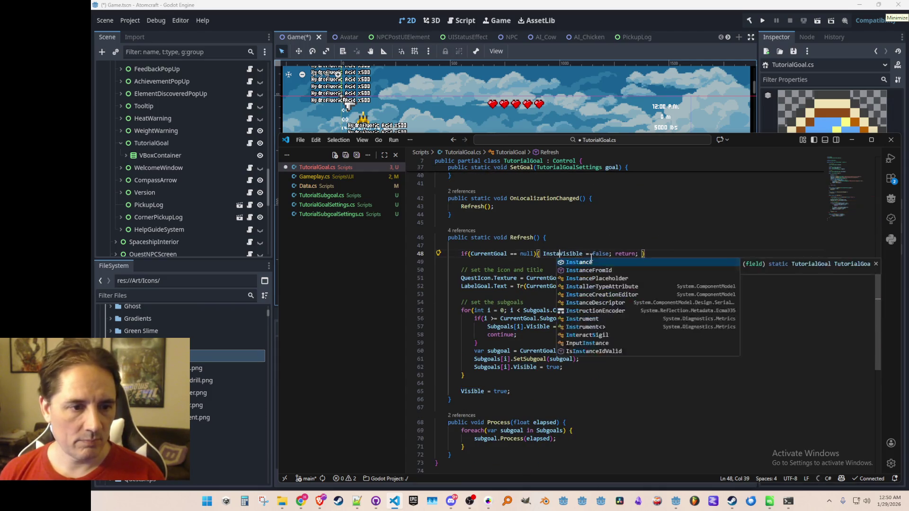
text(.)
key(ctrl+s)
scroll(521, 278, down, 1)
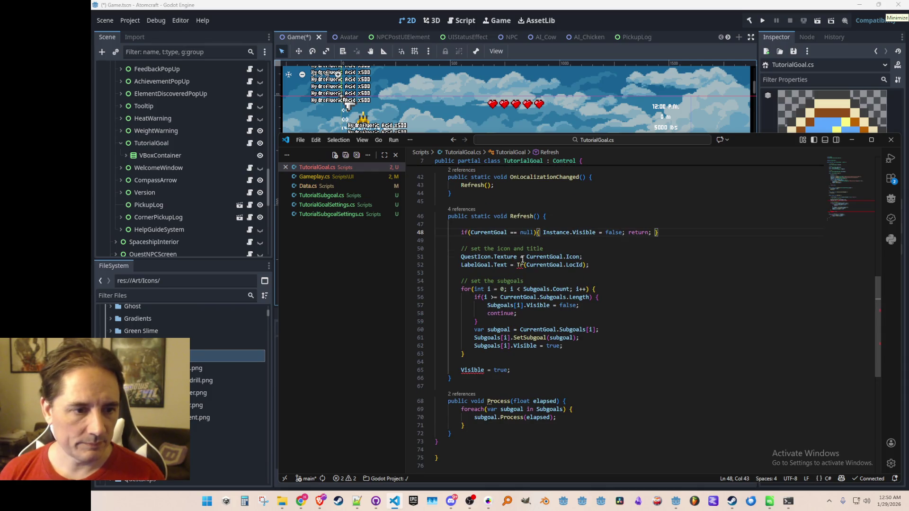
key(Down)
key(Down)
key(Down)
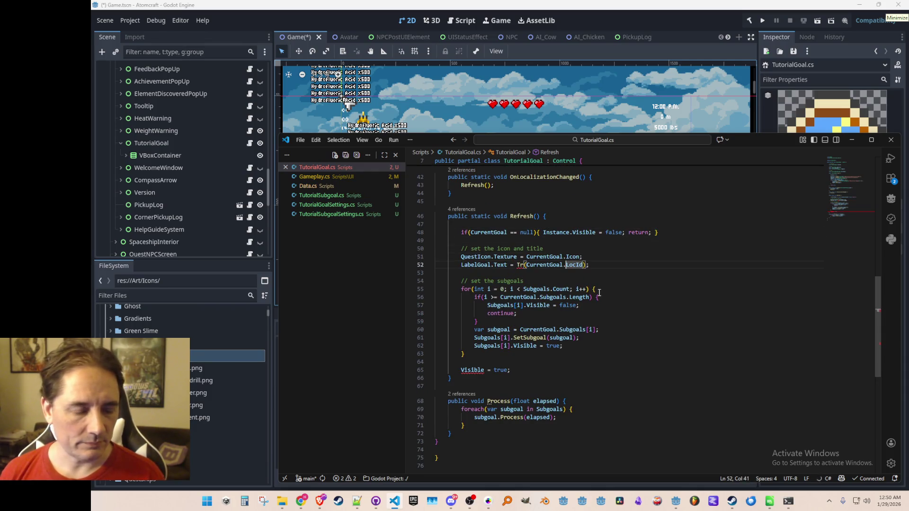
key(ctrl+Left)
key(ctrl+Left)
key(ctrl+Left)
text(Instance.)
Prefix the final Visible line with 'Instance.', make Process static, and save TutorialGoal.cs
key(Down)
key(Down)
key(Down)
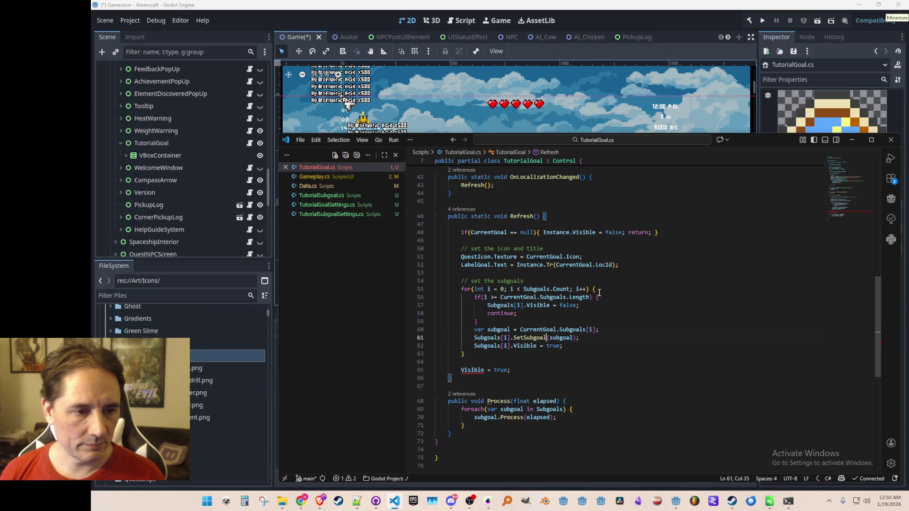
key(Up)
key(Home)
text(Instance.)
key(Up)
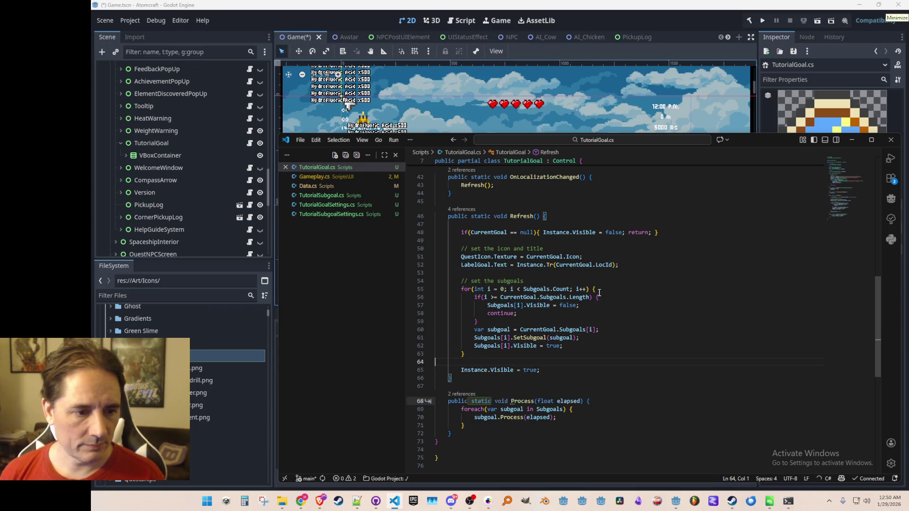
scroll(483, 218, down, 2)
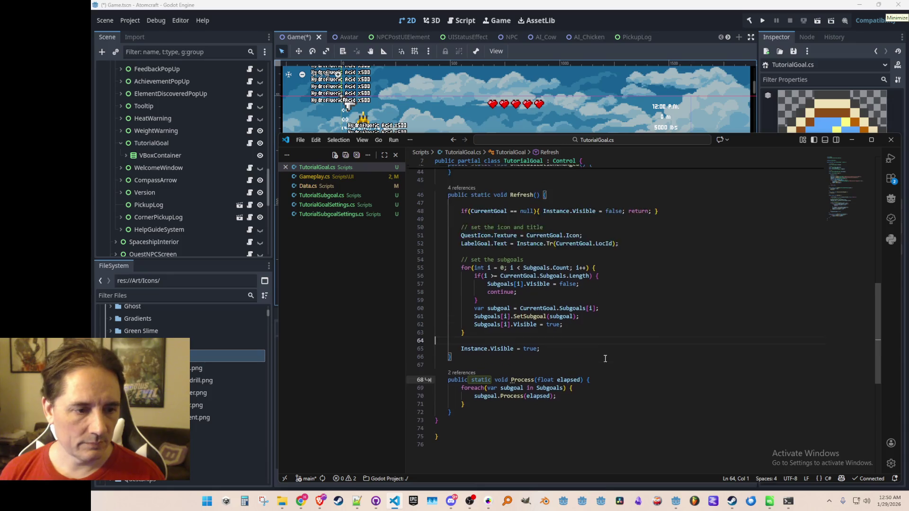
key(Tab)
key(Tab)
click(504, 433)
key(ctrl+s)
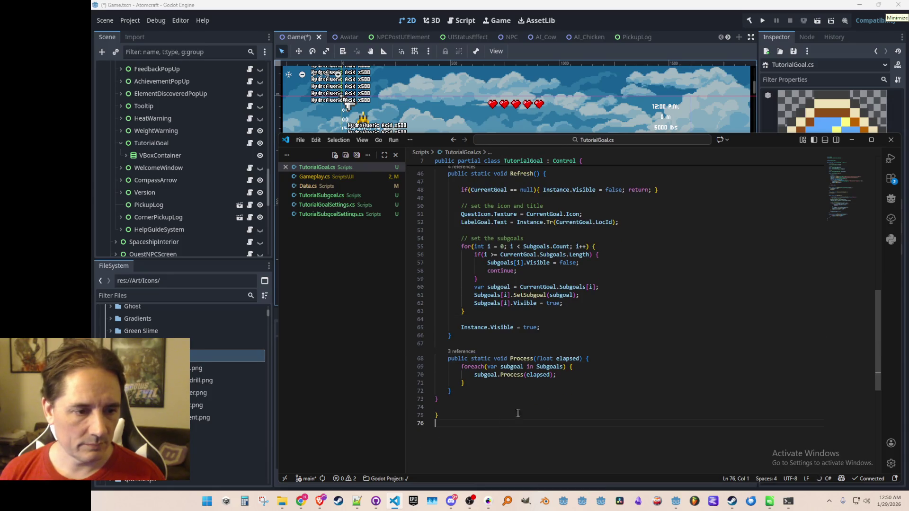
In Gameplay.cs, find the last TutorialGoal usage and jump to the Process definition
click(331, 176)
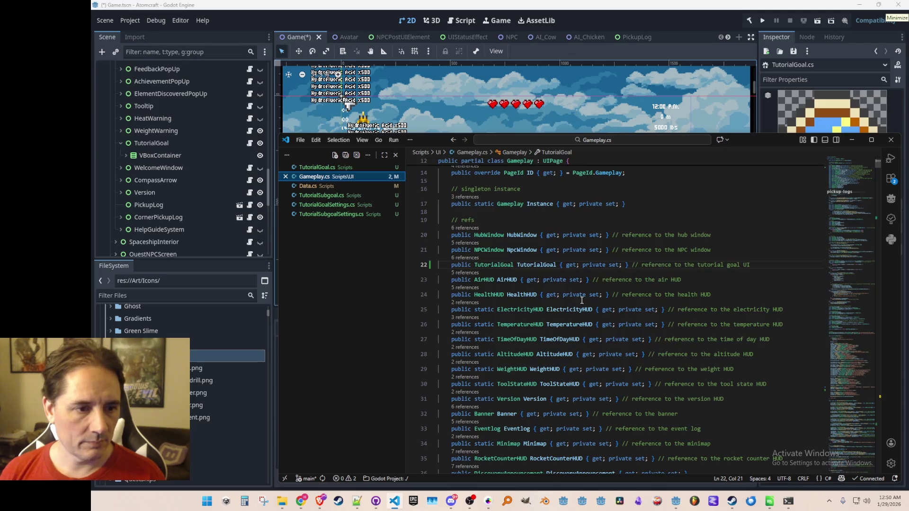
double_click(524, 265)
key(ctrl+f)
key(Return)
key(Return)
key(Return)
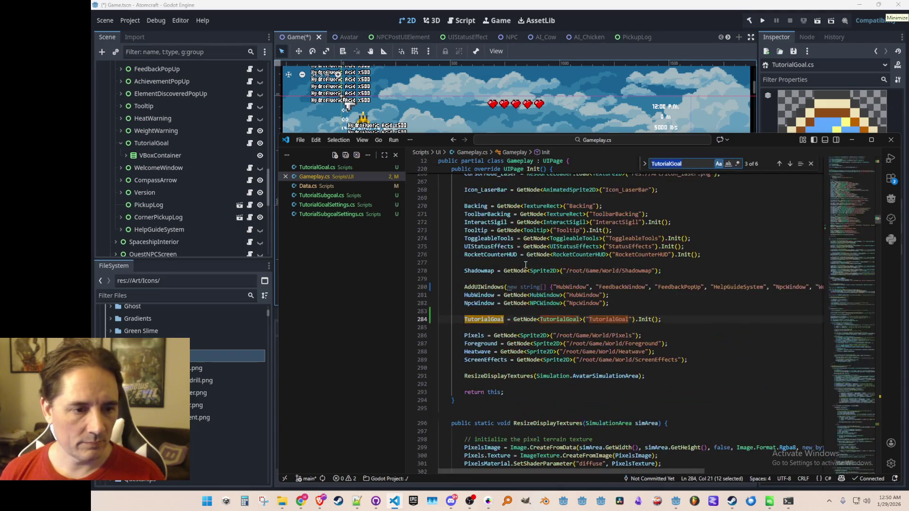
key(Escape)
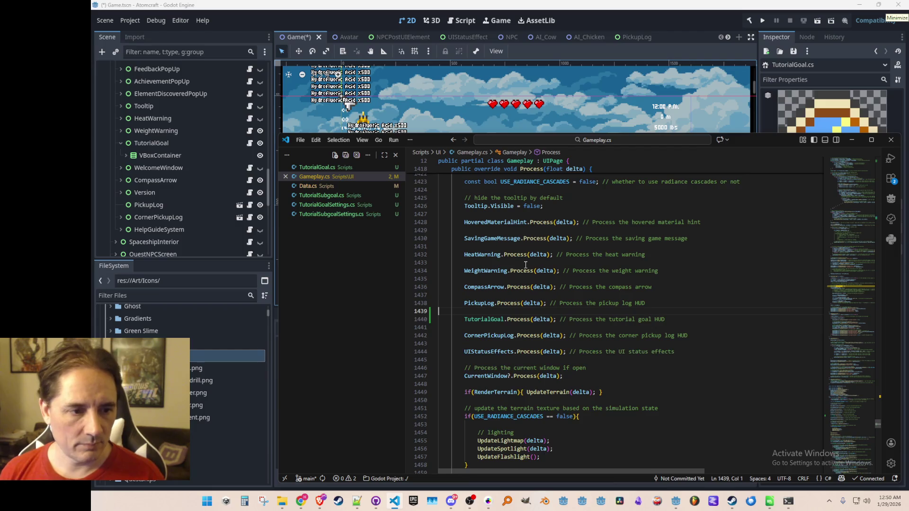
key(Home)
key(Home)
key(ctrl+Right)
key(ctrl+Right)
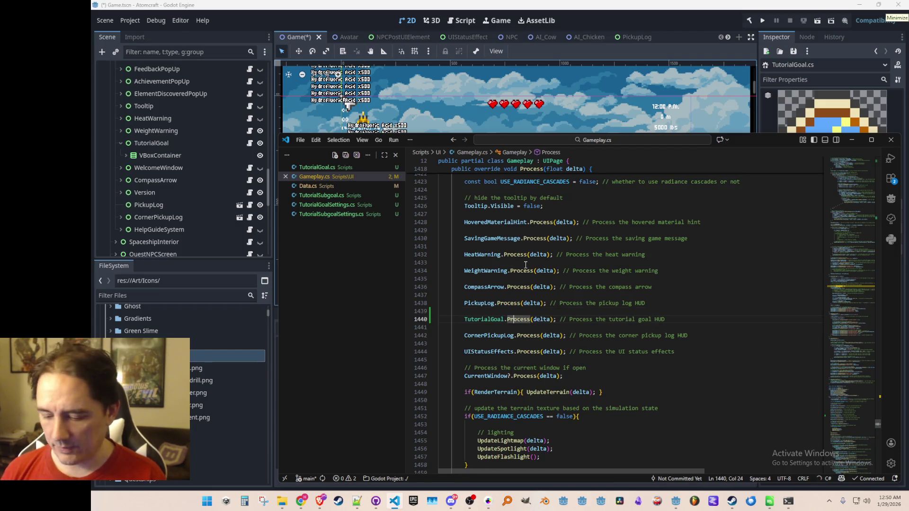
key(F12)
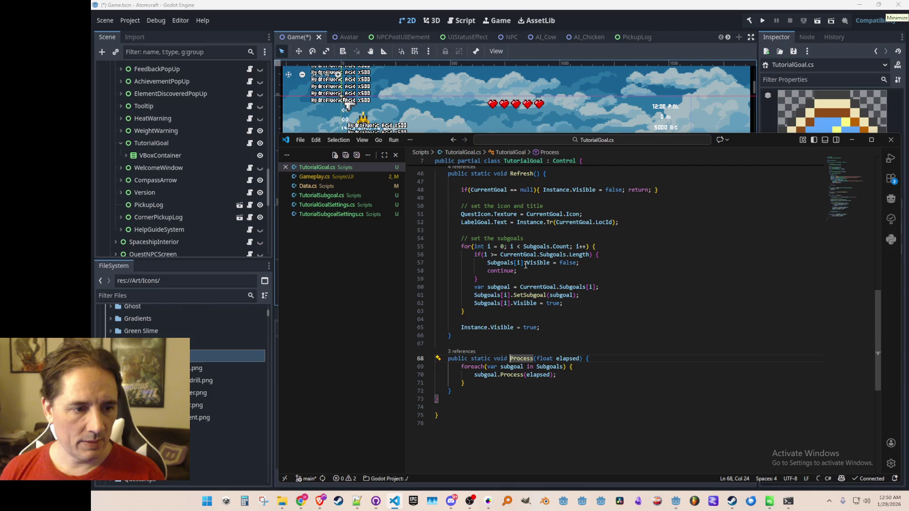
Move up TutorialGoal.cs to the refs comment above SetGoal
key(Up)
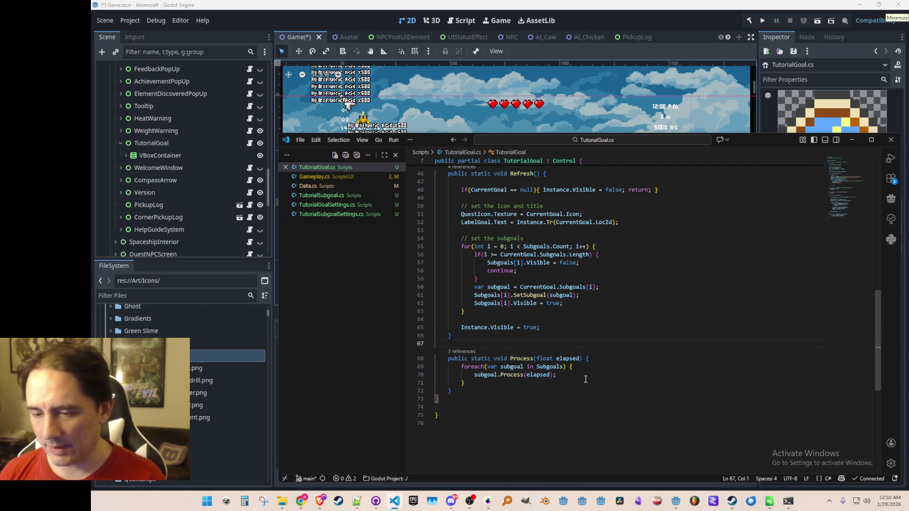
scroll(585, 379, up, 8)
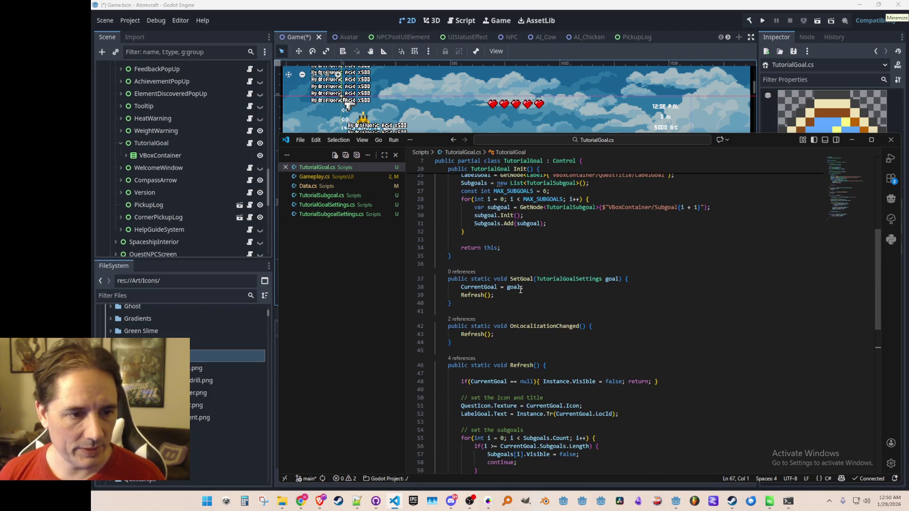
click(520, 263)
scroll(551, 318, up, 8)
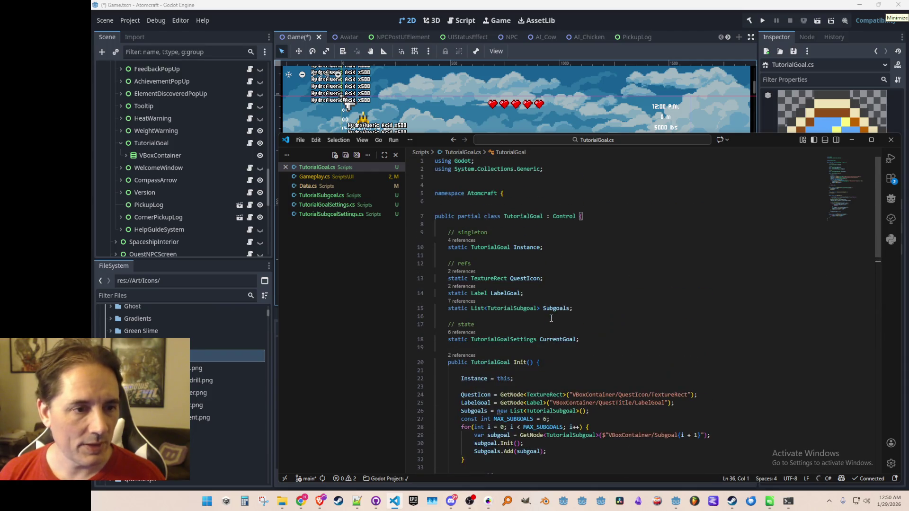
click(591, 264)
Search the workspace symbols for 'client' and open Client.cs
key(ctrl+t)
key(Escape)
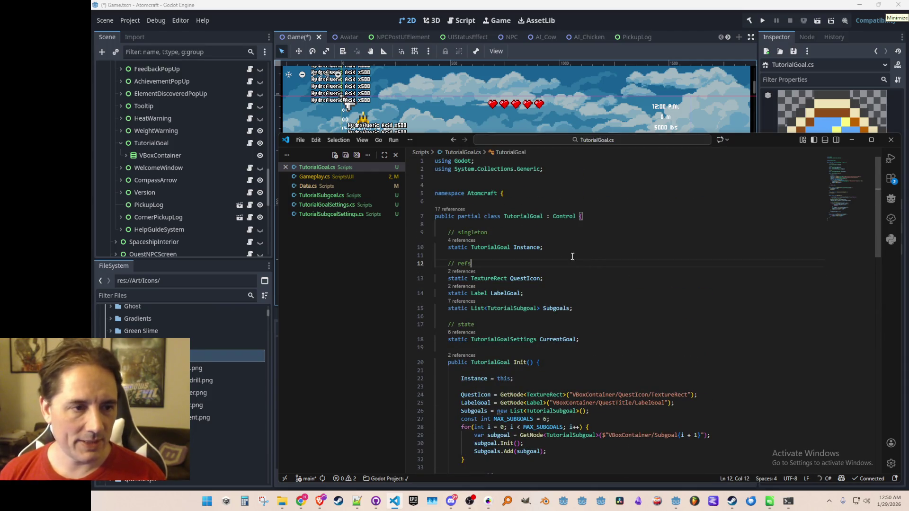
key(ctrl+t)
text(client)
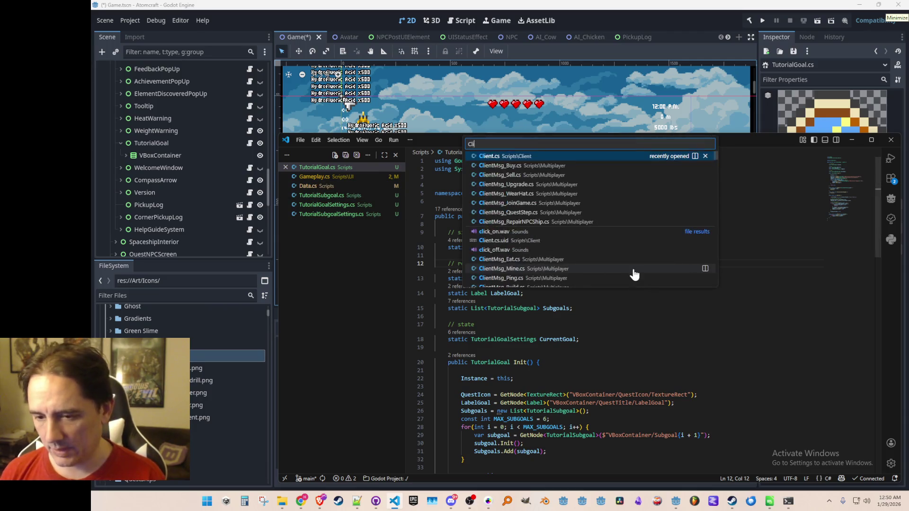
click(621, 177)
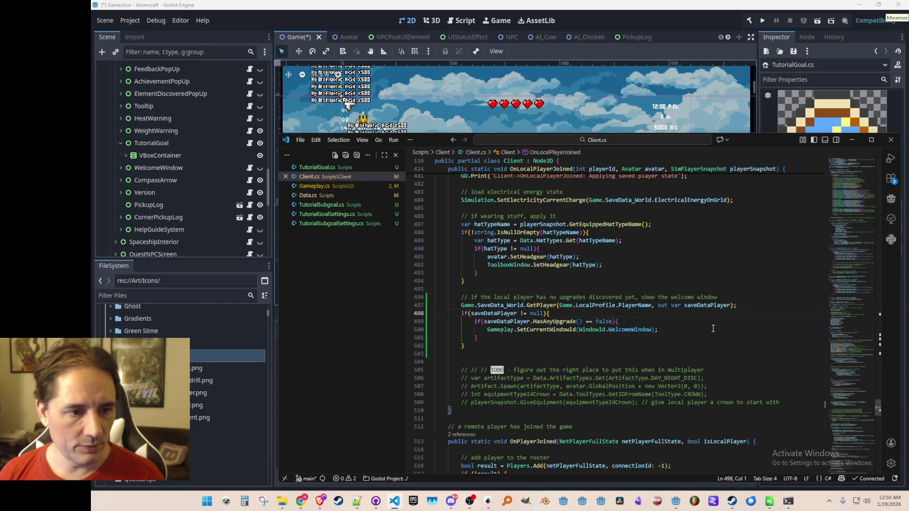
Add a commented '//TutorialGoal.SetGoal' line below the welcome-window check
click(723, 354)
key(Return)
key(Return)
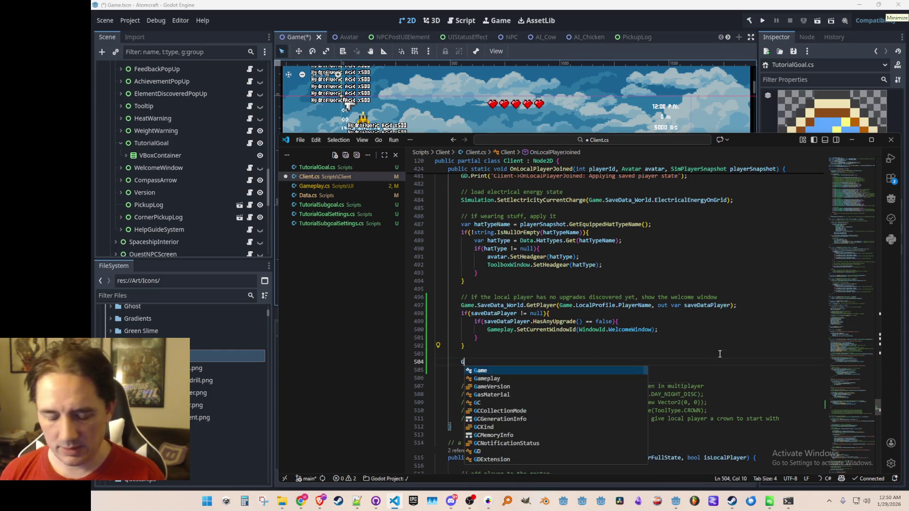
text(TutorialGoal.)
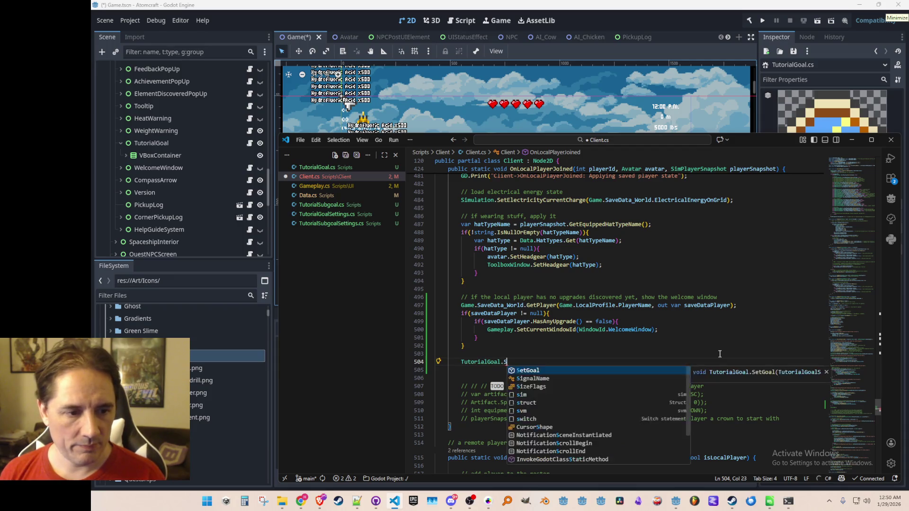
text(SetGoal)
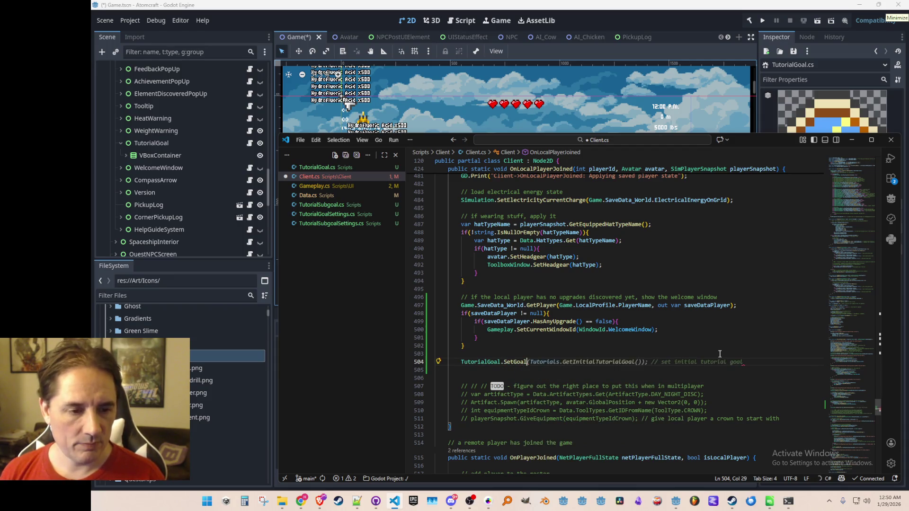
key(Escape)
key(Home)
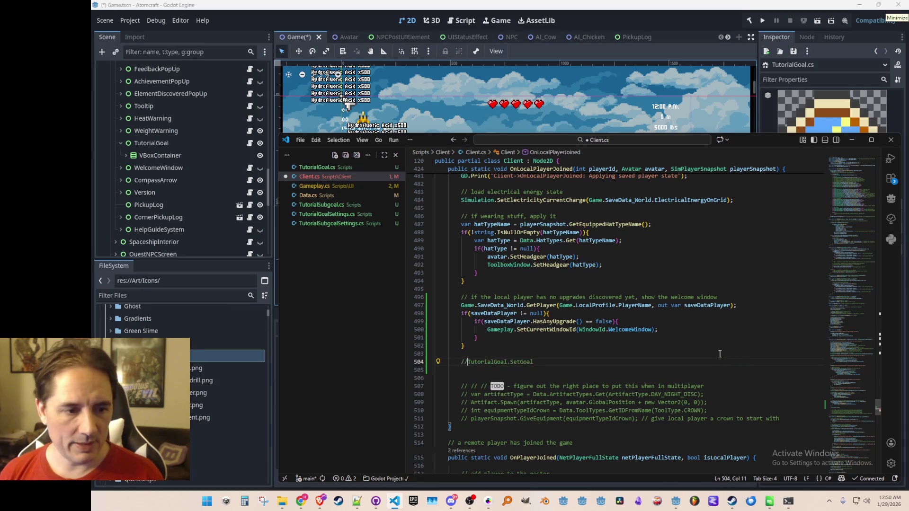
text(//)
key(ctrl+shift+Return)
Write 'var tutorialGoalSettings = Data.TutorialGoals[0];' on line 504 above it
scroll(703, 363, down, 2)
key(Tab)
text(var)
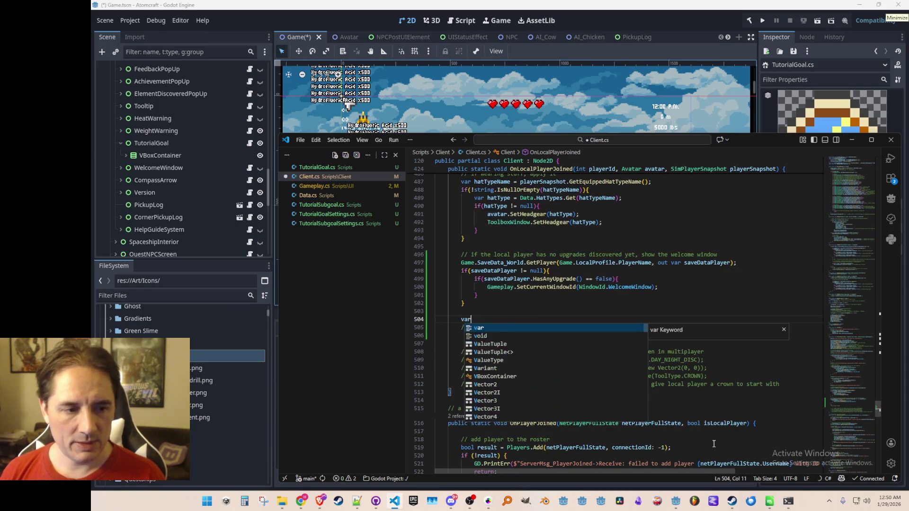
text( tutorialGoal =)
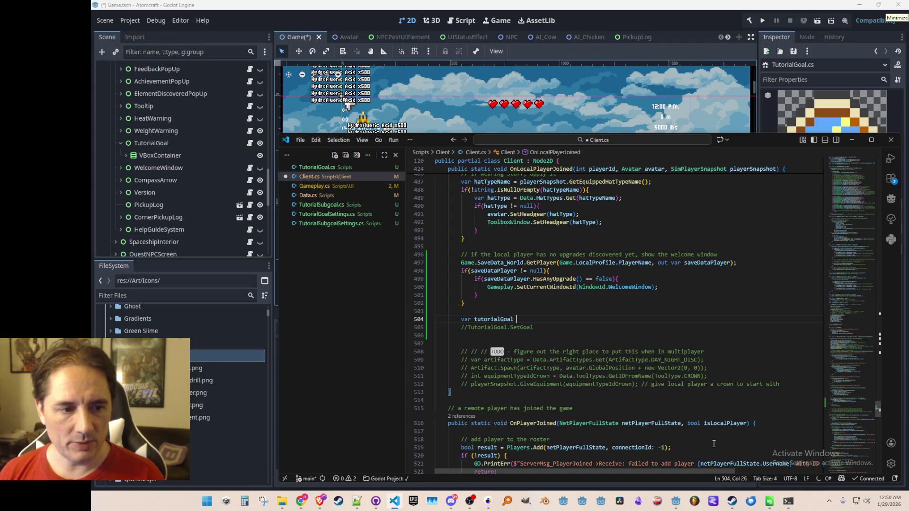
key(Left)
key(Left)
key(Left)
text(Settings)
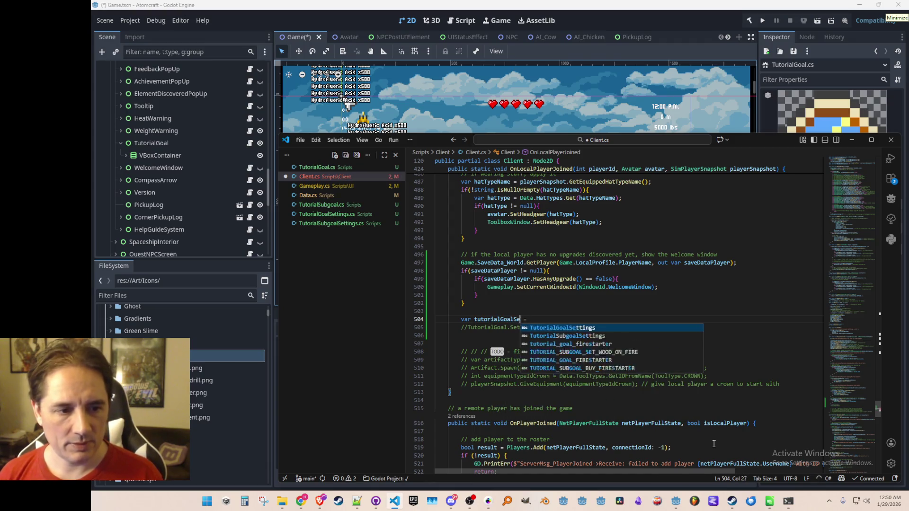
key(End)
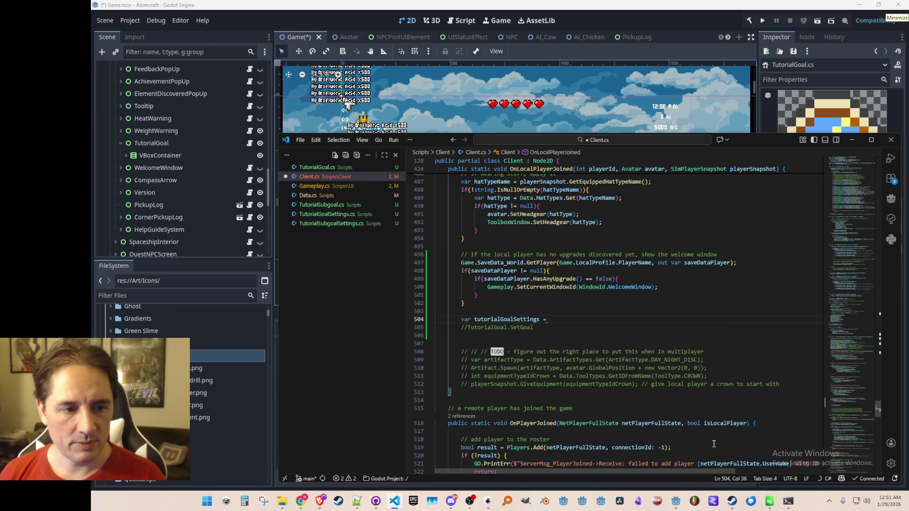
text(ata.Tuto)
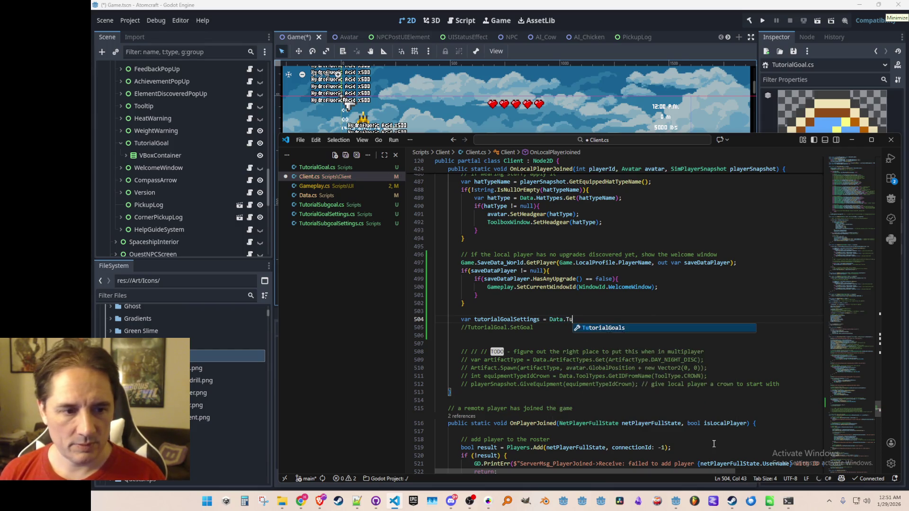
key(Tab)
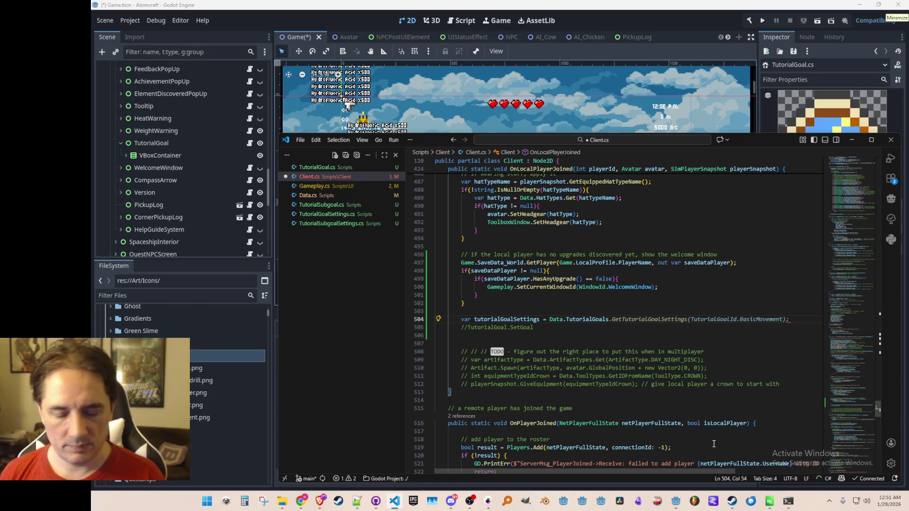
text([0];)
Select the word 'var' at the start of line 504
click(540, 319)
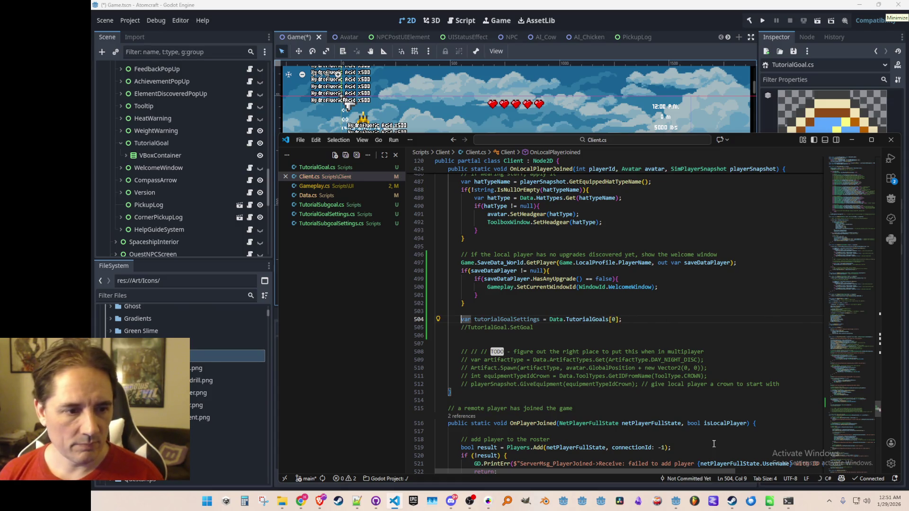
key(Escape)
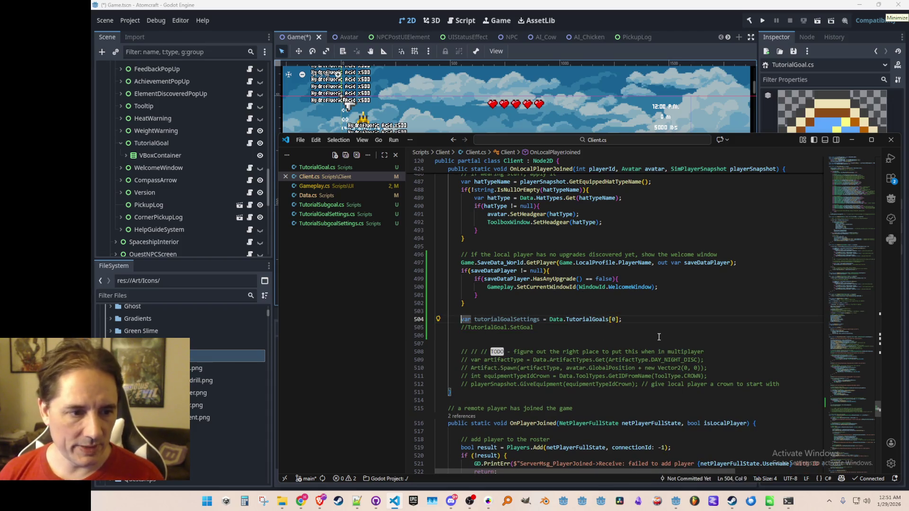
key(ctrl+Left)
key(ctrl+Left)
key(ctrl+shift+Right)
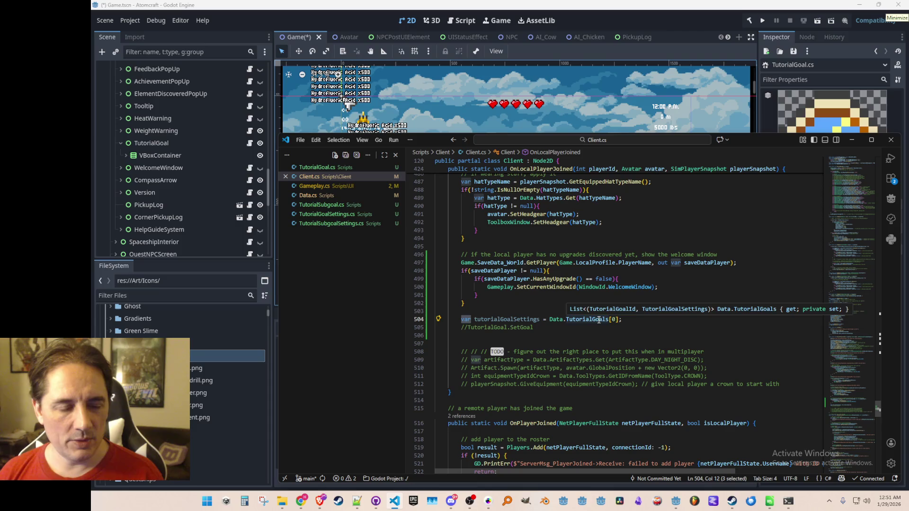
In Data.cs, change the TutorialGoals declaration's key type from TutorialGoalId to string
right_click(598, 320)
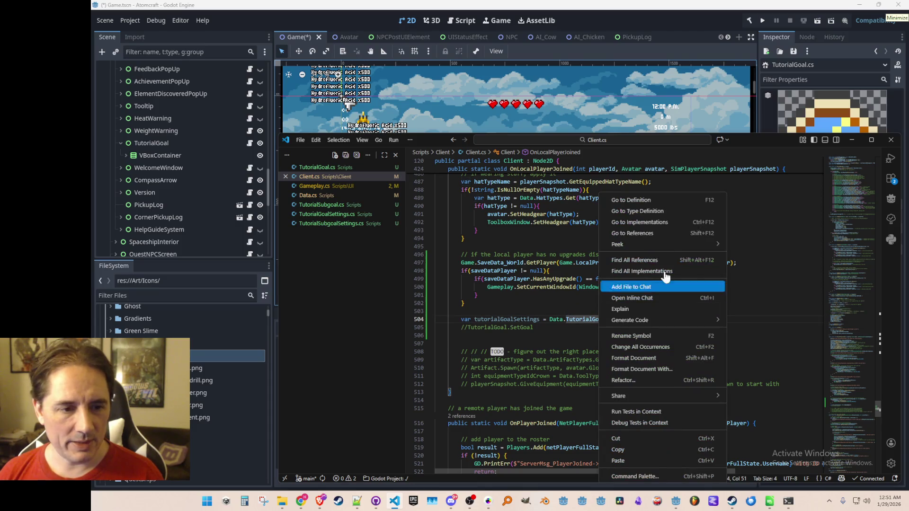
click(669, 200)
double_click(540, 265)
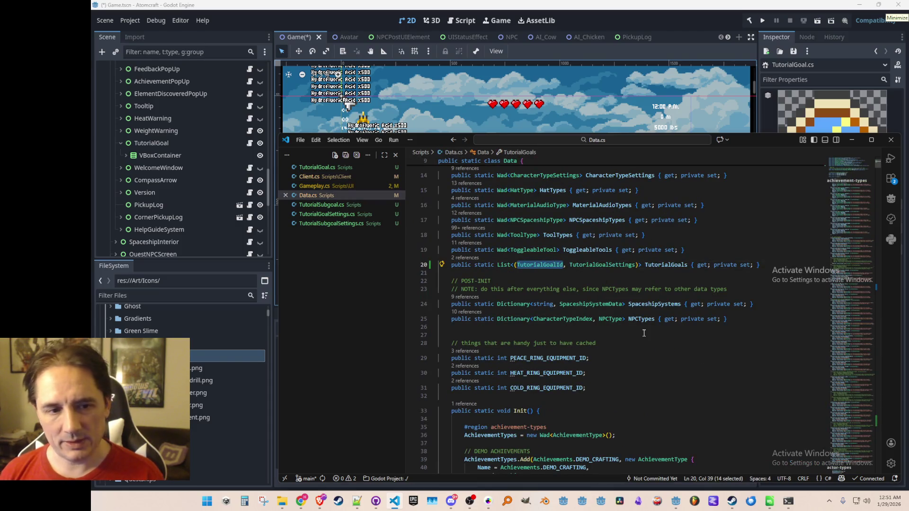
text(string)
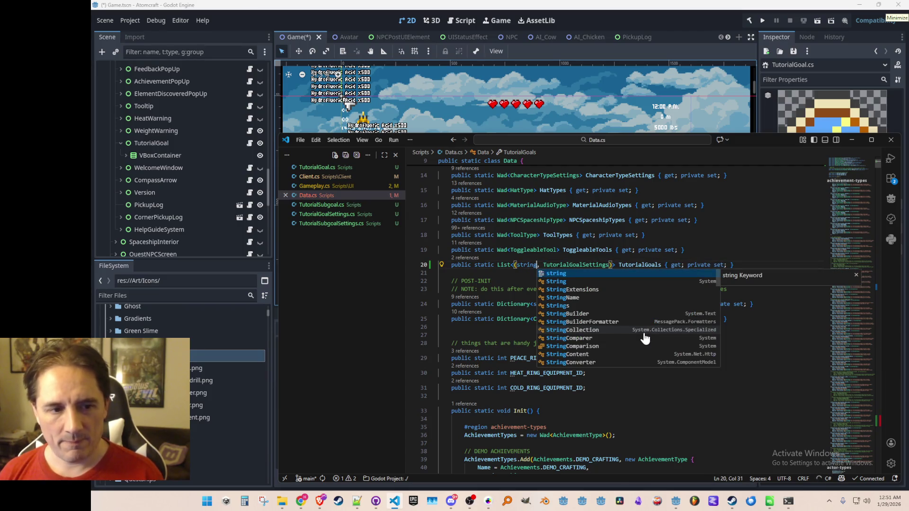
key(Escape)
key(End)
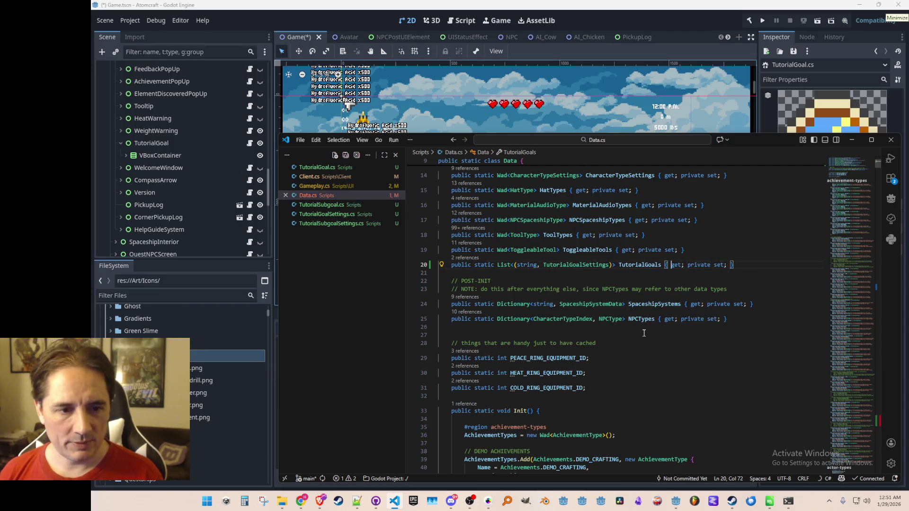
Locate the TutorialGoals initialisation at line 1637 and begin editing its tuple type
key(ctrl+f)
key(Return)
key(Escape)
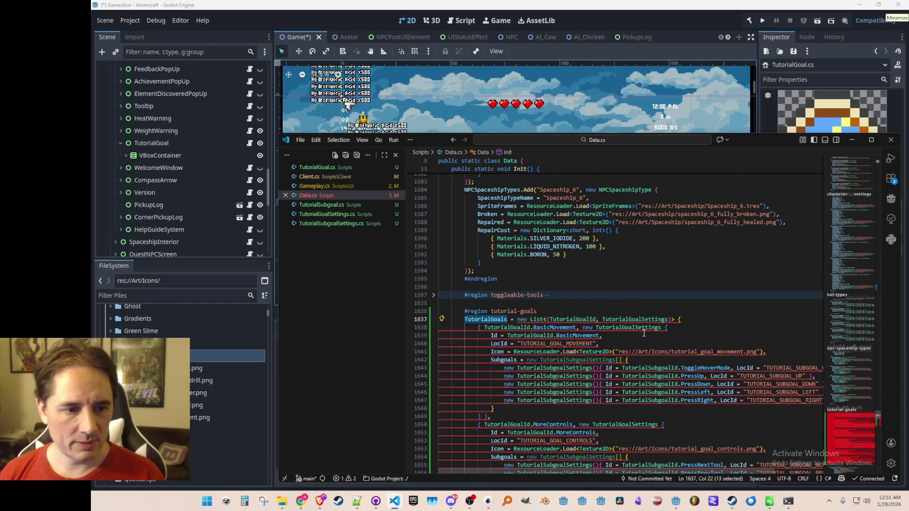
scroll(644, 333, down, 2)
click(582, 279)
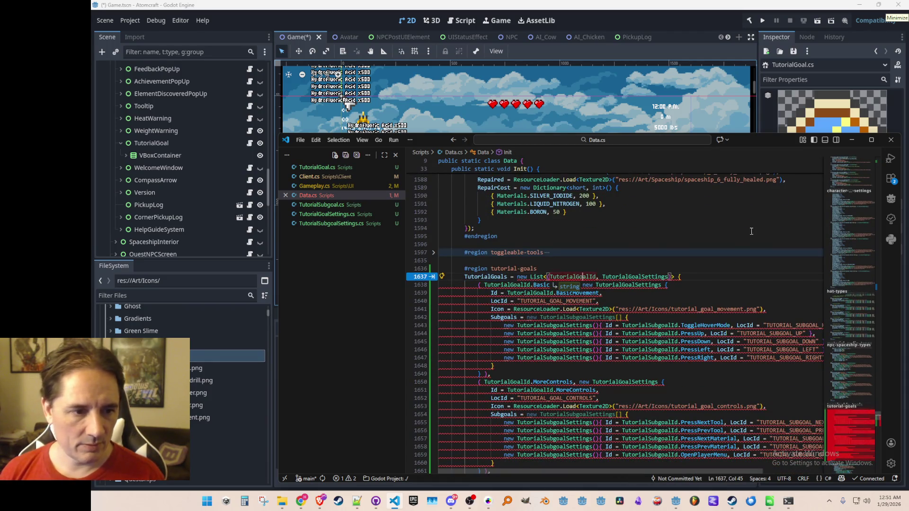
key(Left)
key(Left)
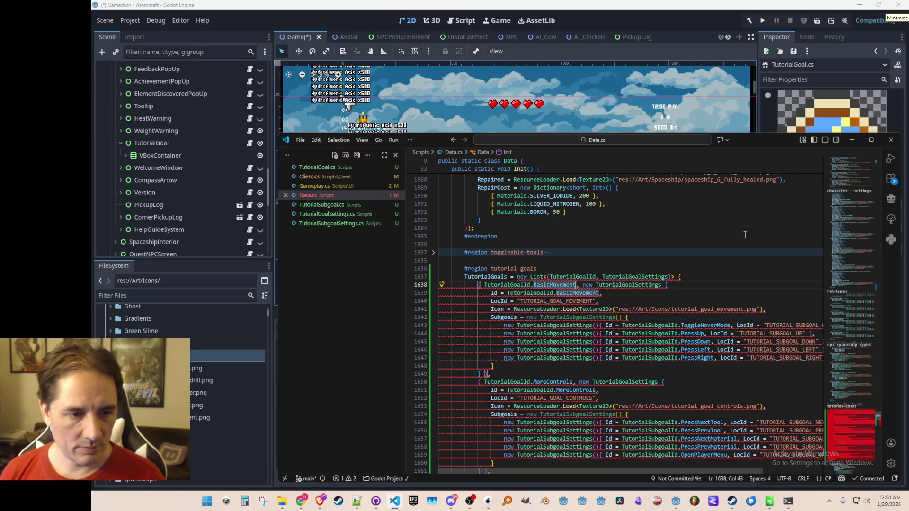
key(Down)
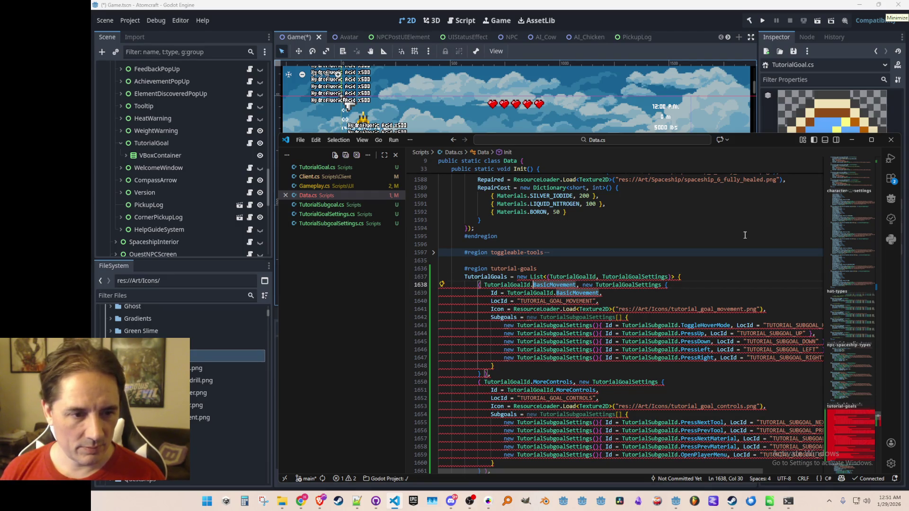
key(Up)
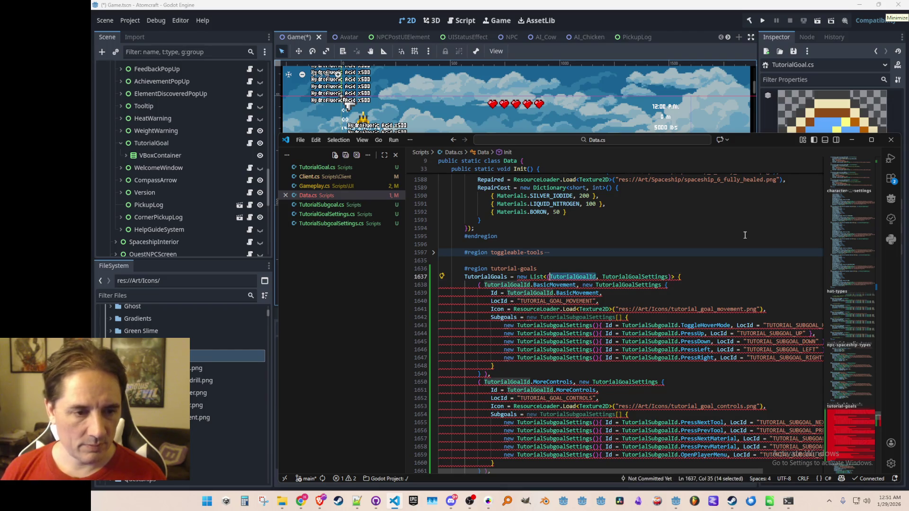
key(ctrl+Left)
text("BasicMovement")
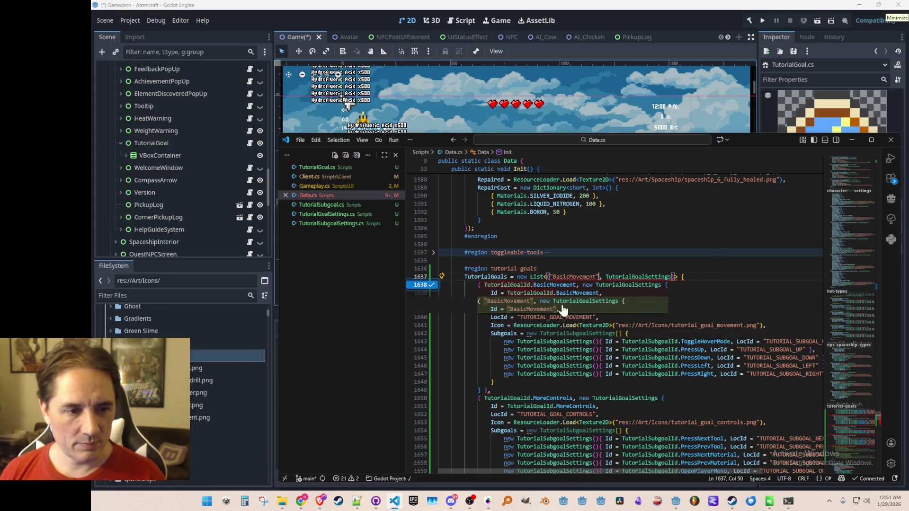
key(Escape)
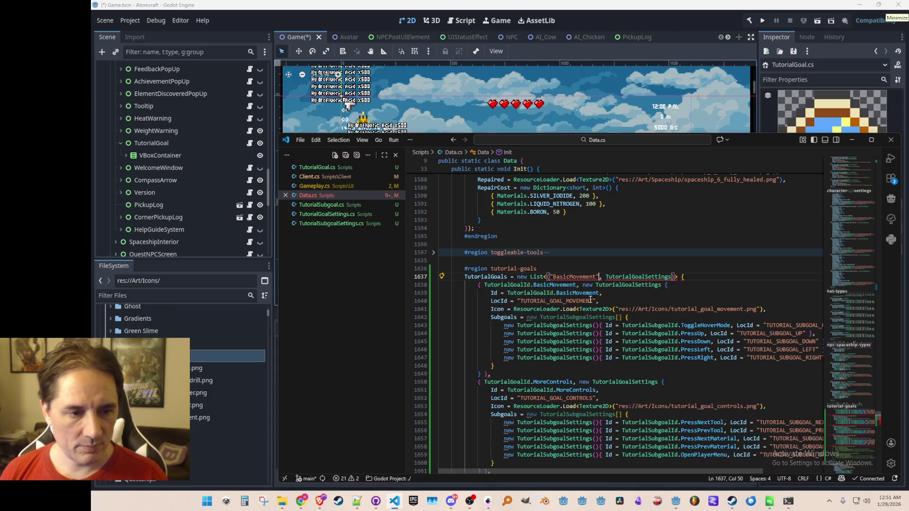
mouse_move(582, 277)
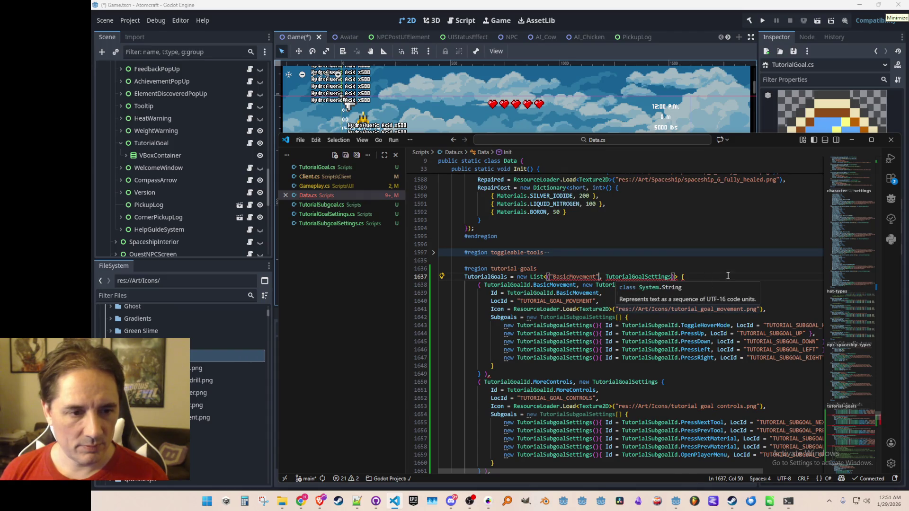
click(734, 260)
click(610, 237)
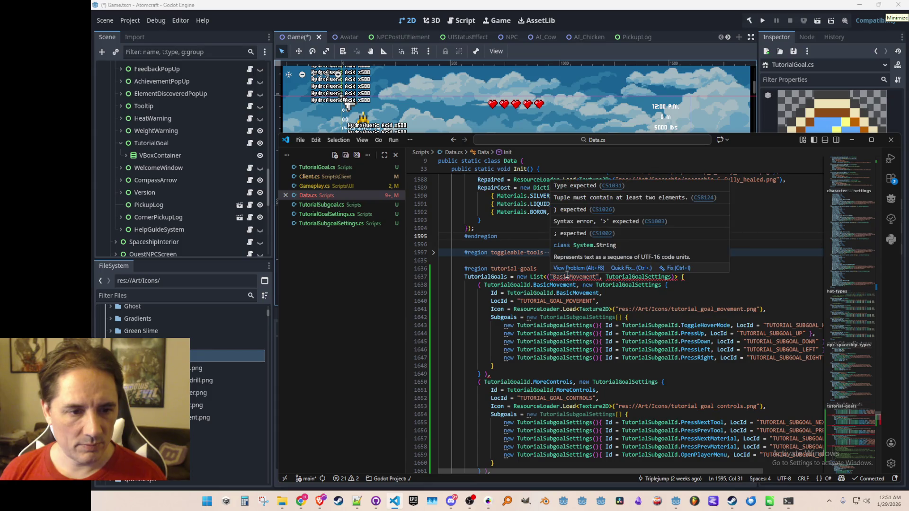
Make the list initialisation use List<(string, TutorialGoalSettings)>
click(562, 277)
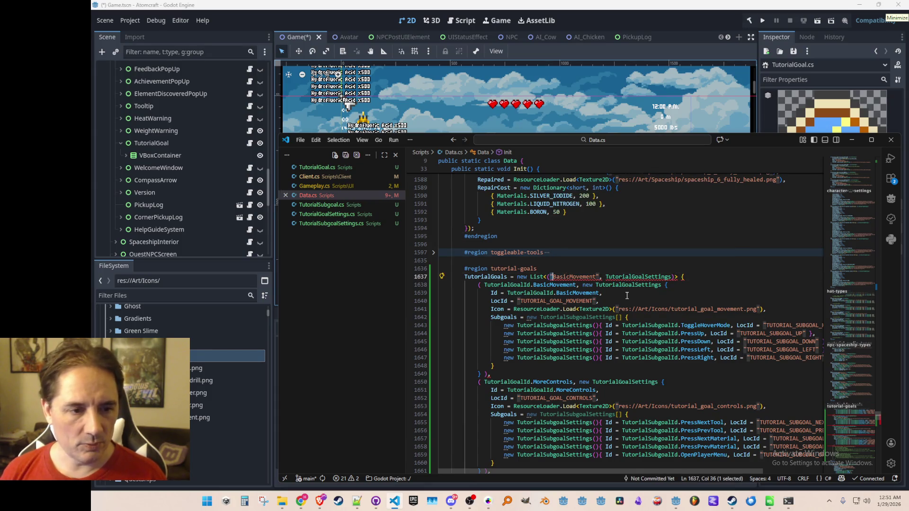
key(Down)
key(ctrl+Right)
key(ctrl+shift+Left)
key(ctrl+shift+Left)
key(ctrl+shift+Left)
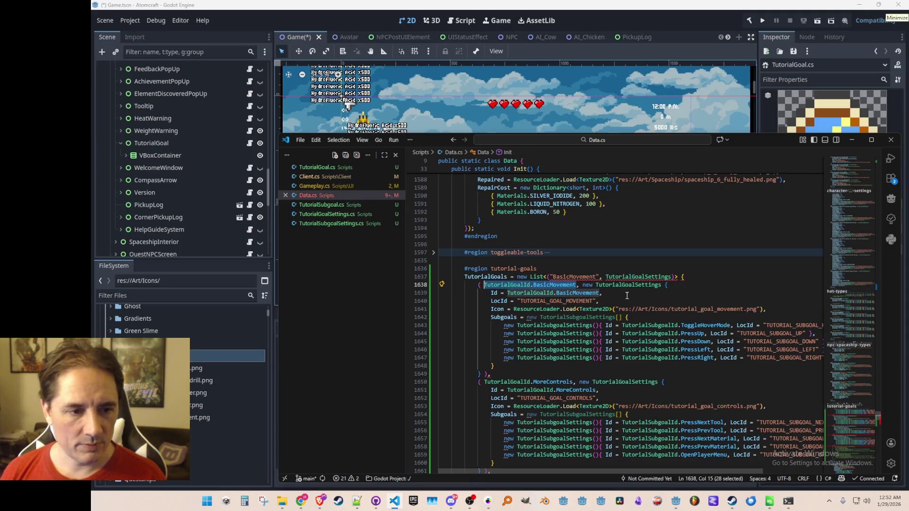
key(Up)
text(TutorialGoalId)
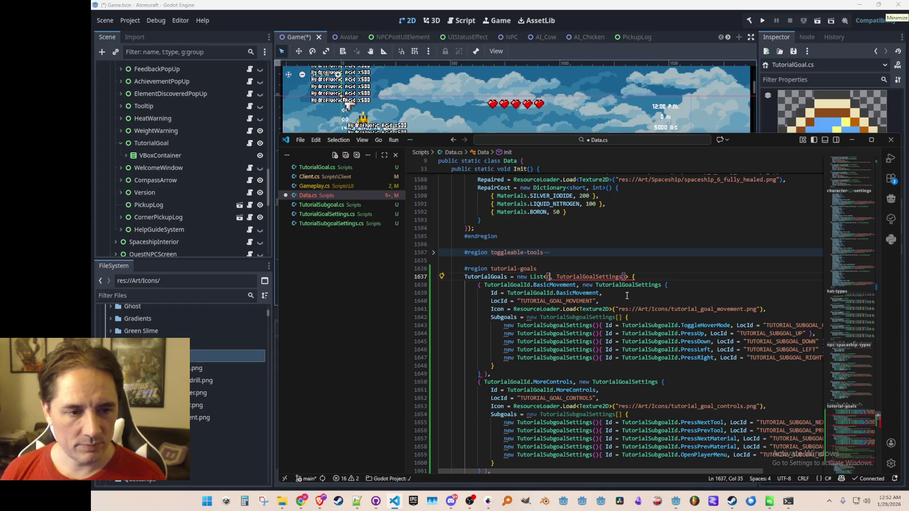
key(ctrl+shift+Left)
key(alt+Left)
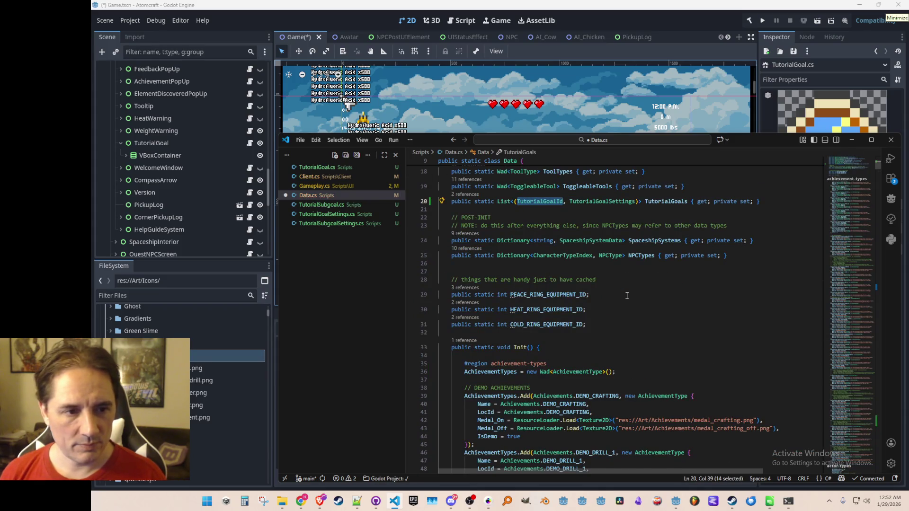
key(alt+Right)
key(BackSpace)
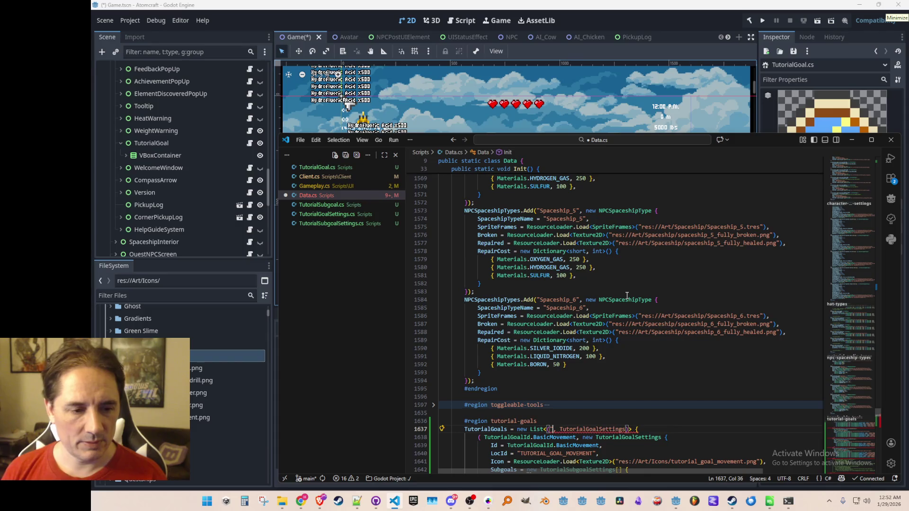
text(stri)
key(Tab)
Append .ToString() to the BasicMovement, MoreControls and Firestarter goal ids
scroll(638, 292, down, 3)
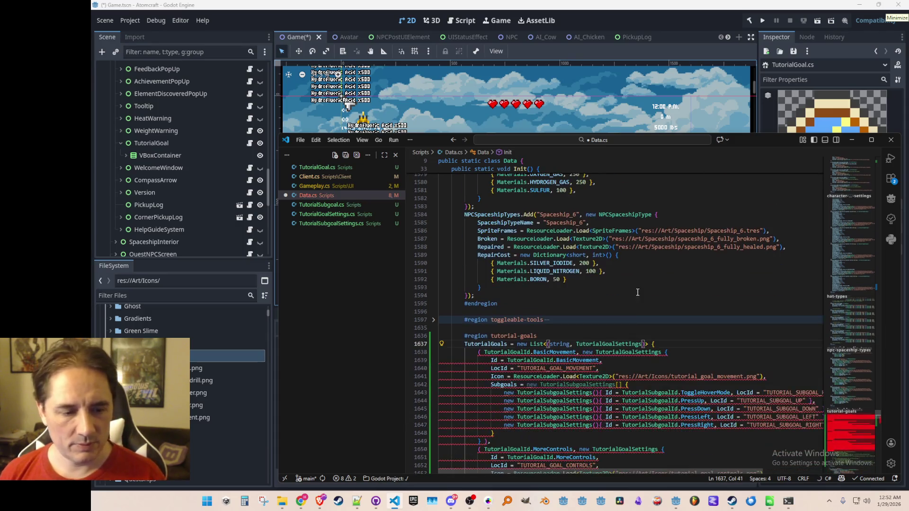
scroll(615, 337, down, 3)
click(576, 288)
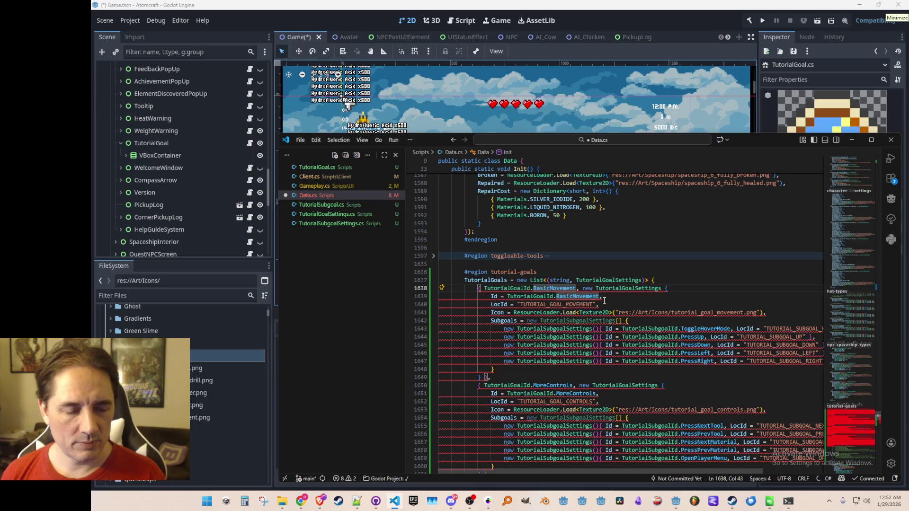
text(.ToString())
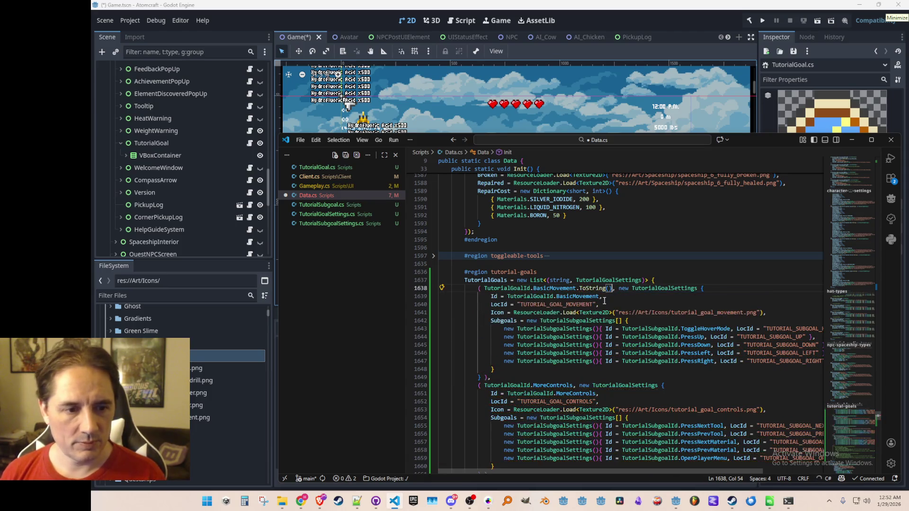
scroll(586, 288, down, 4)
click(571, 300)
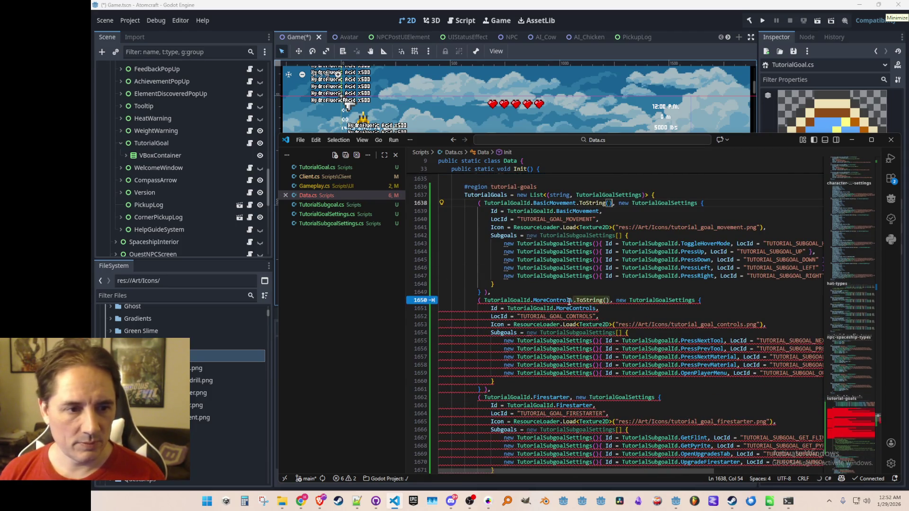
key(Tab)
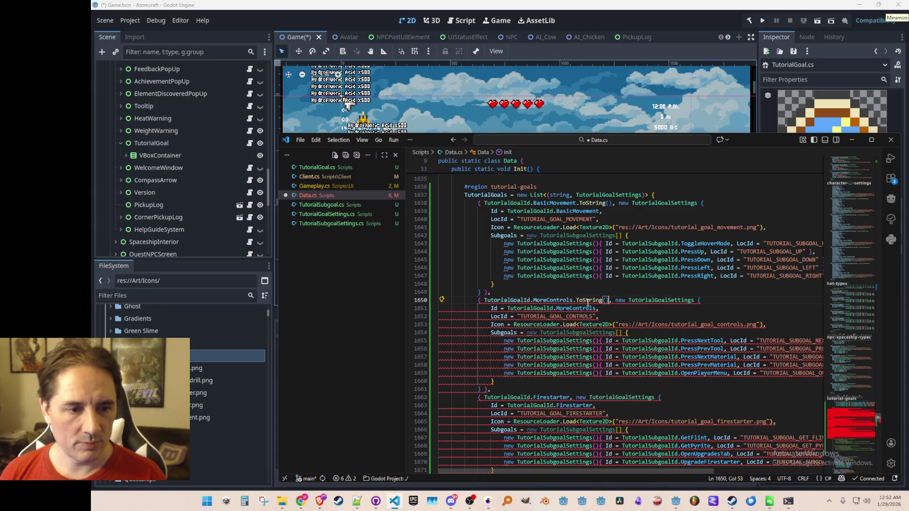
scroll(590, 313, down, 5)
click(570, 269)
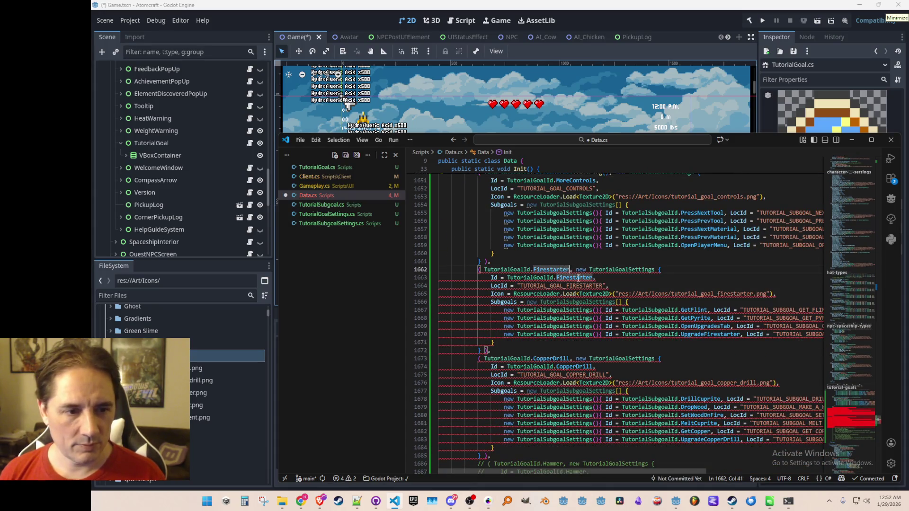
key(Tab)
Append .ToString() to the CopperDrill, Hammer and HelpGuideSystem ids, then save Data.cs
scroll(588, 297, down, 1)
scroll(588, 297, down, 2)
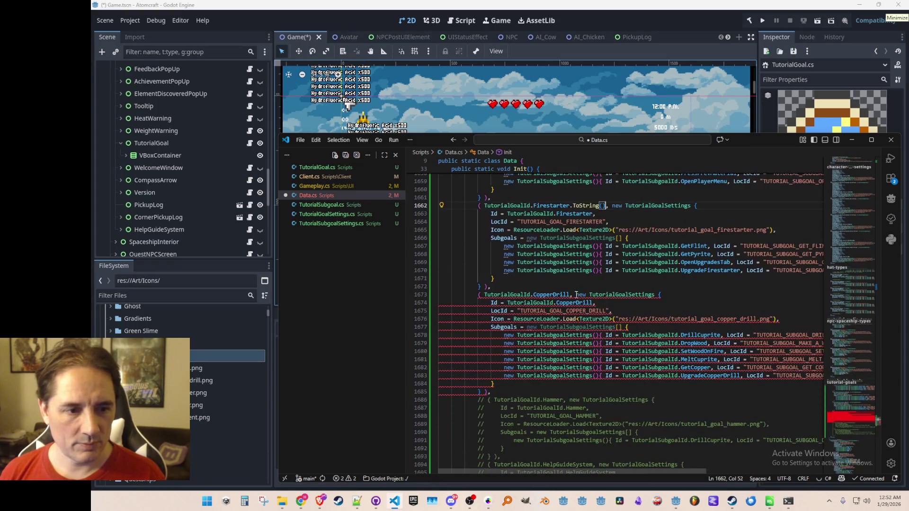
click(570, 295)
key(Tab)
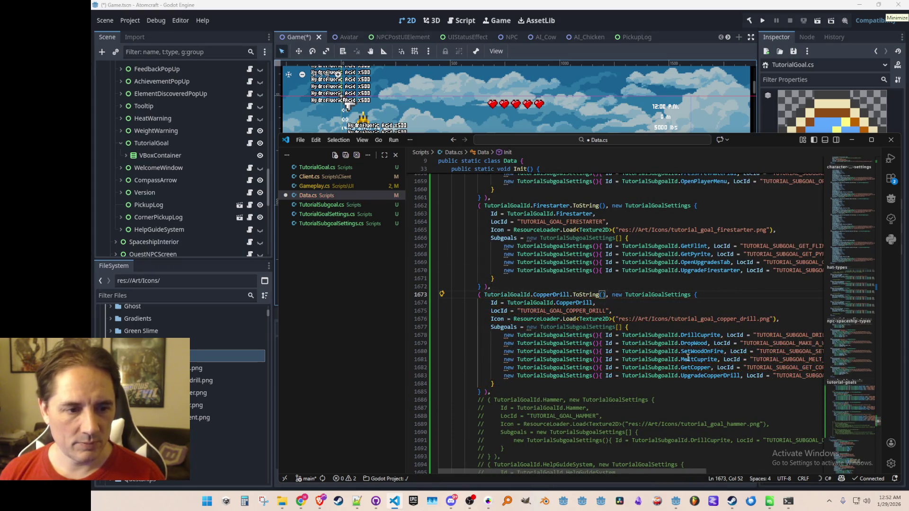
key(ctrl+shift+Left)
key(ctrl+shift+Left)
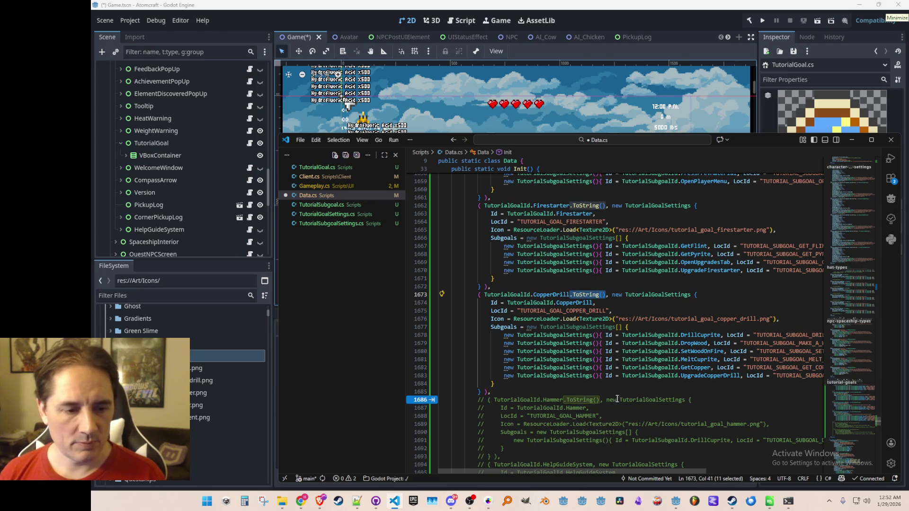
key(Tab)
key(Tab)
click(595, 359)
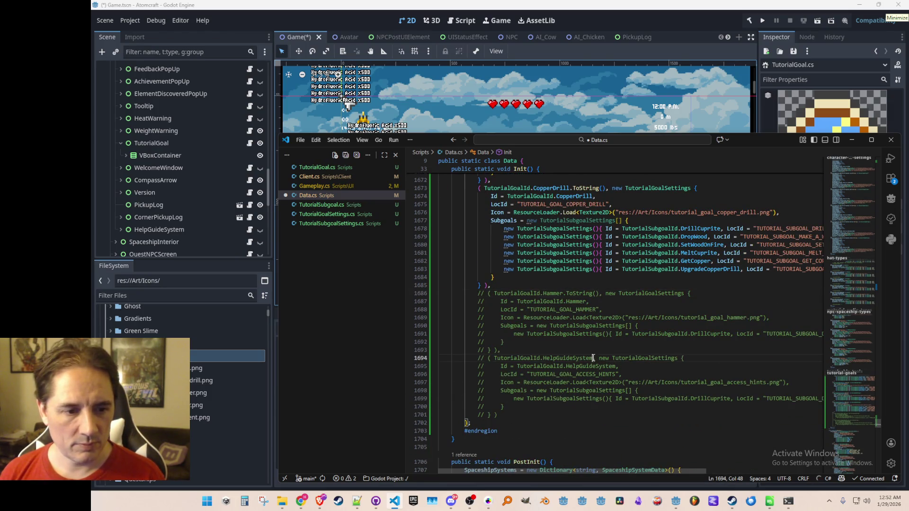
key(Tab)
key(ctrl+s)
scroll(697, 273, up, 5)
scroll(696, 273, up, 7)
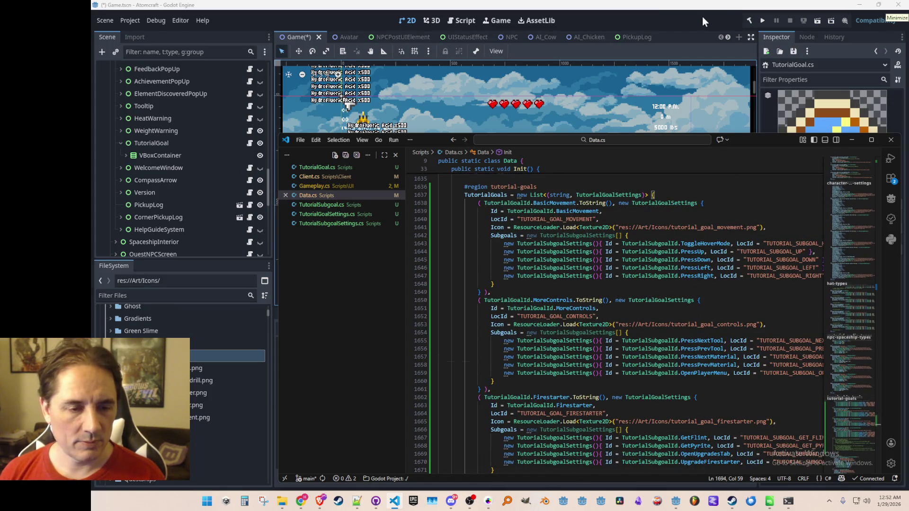
In Client.cs, unpack Data.TutorialGoals[0] into a (string Name, TutorialGoalSettings) tuple and save
click(322, 177)
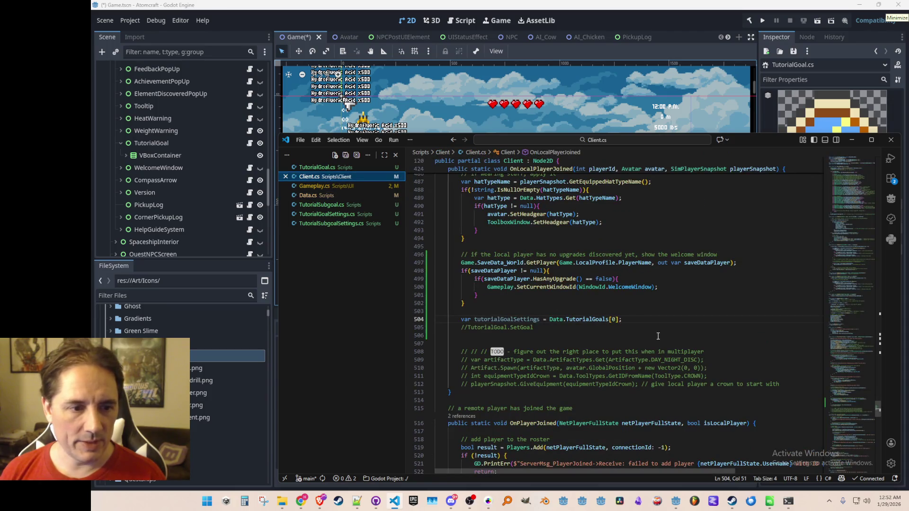
key(Home)
key(ctrl+shift+Right)
key(ctrl+shift+Right)
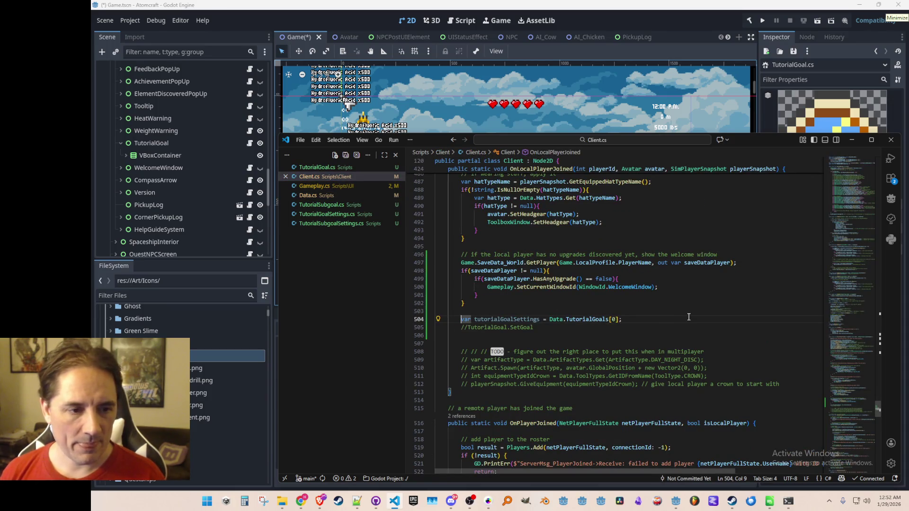
key(ctrl+shift+Left)
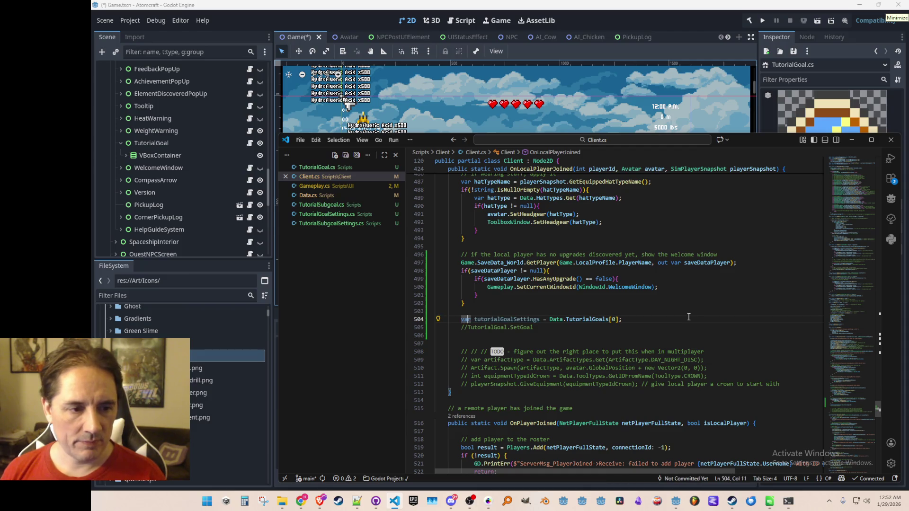
key(BackSpace)
text(string)
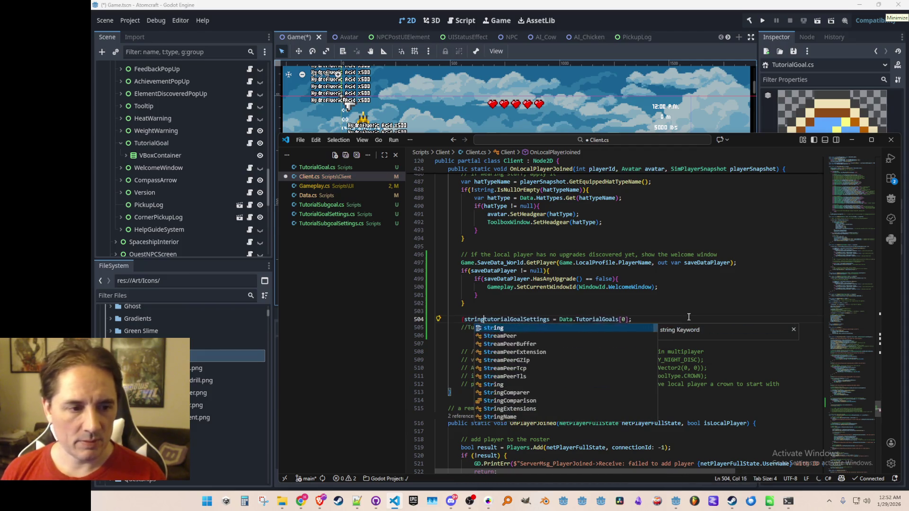
key(ctrl+Right)
key(BackSpace)
key(BackSpace)
key(BackSpace)
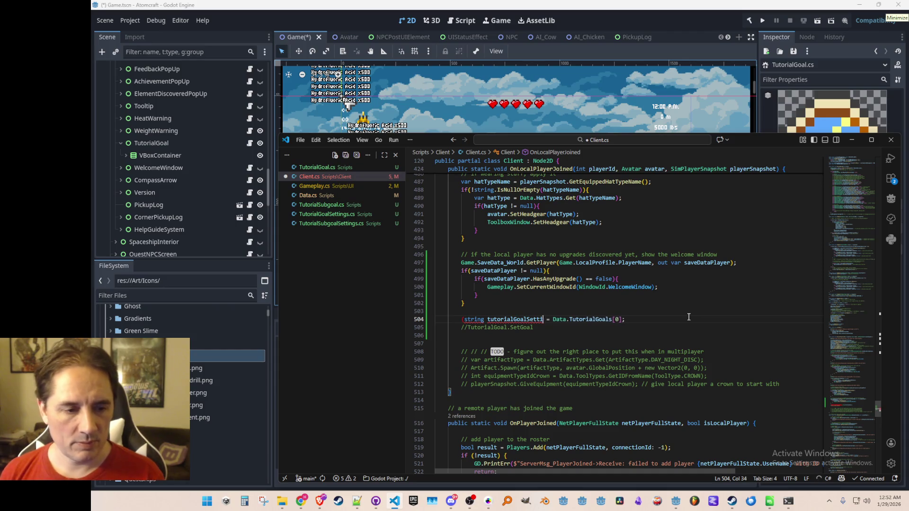
text(Name, )
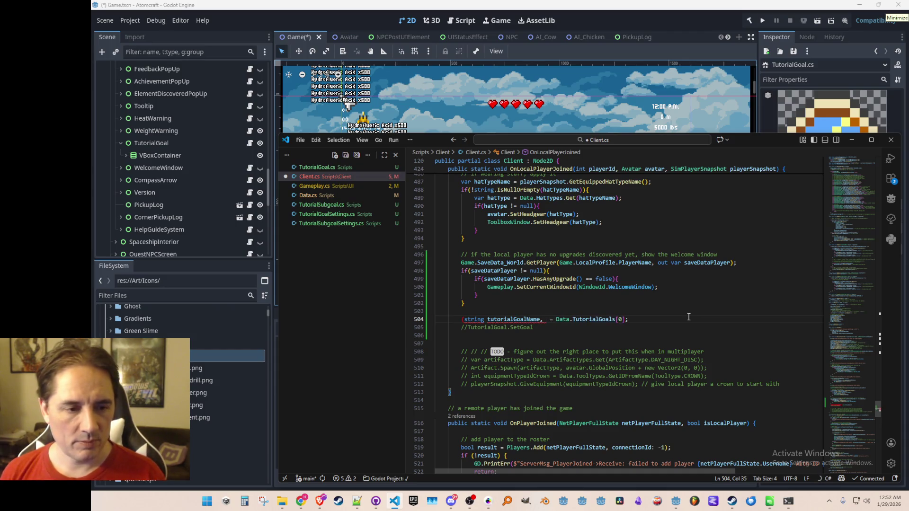
text(Tutori)
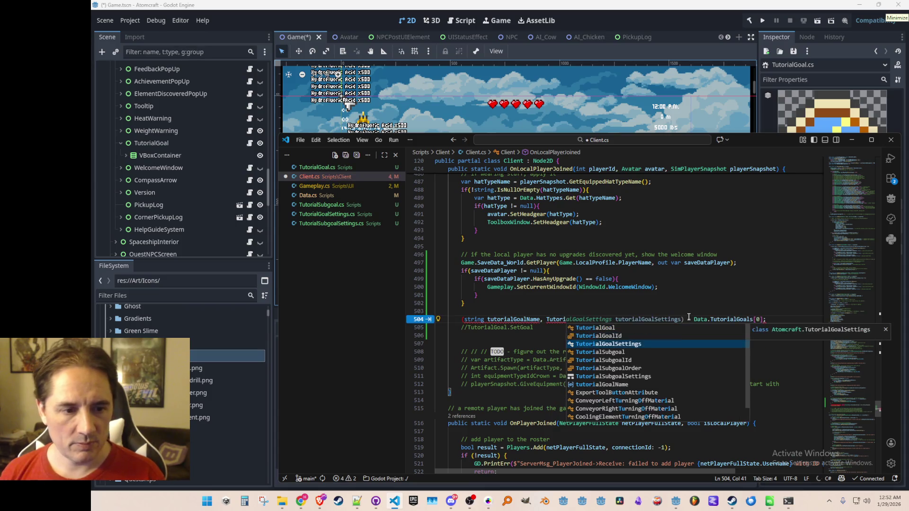
key(Tab)
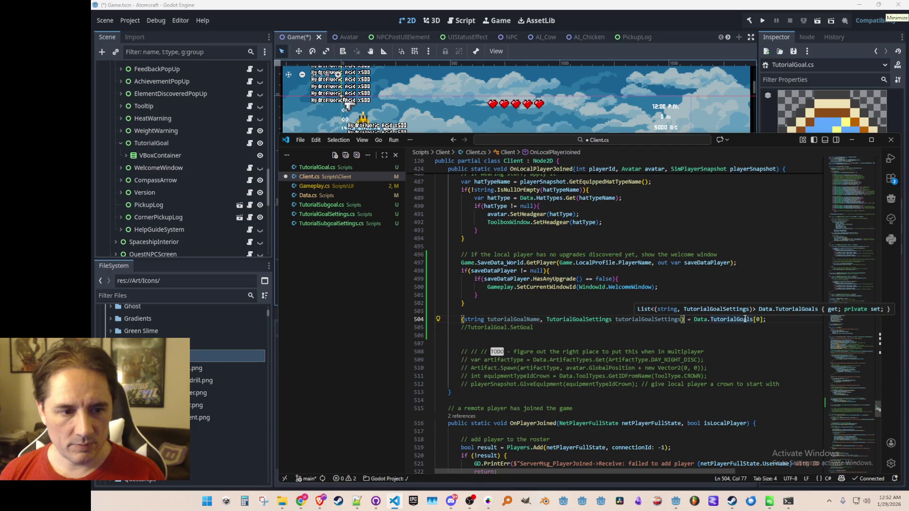
scroll(752, 341, down, 2)
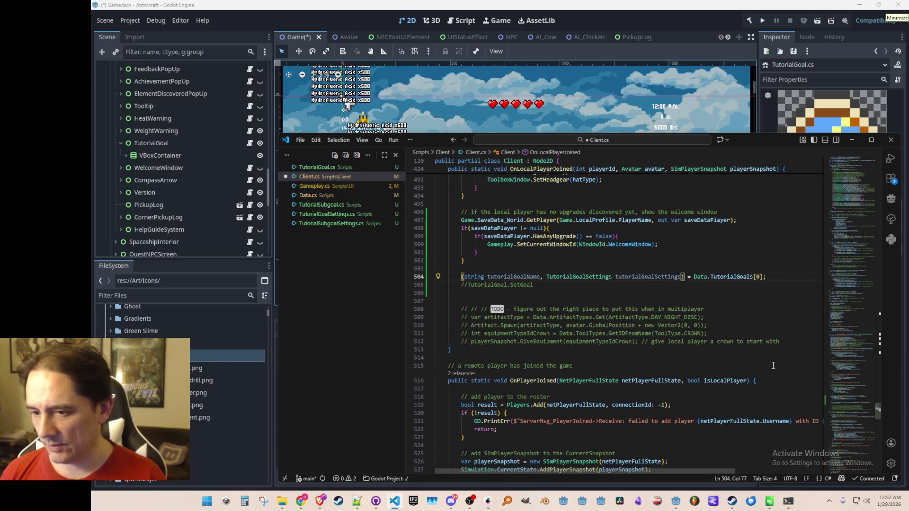
key(ctrl+s)
Uncomment the SetGoal line so it calls TutorialGoal.SetGoal(tutorialGoalSettings), and save
key(End)
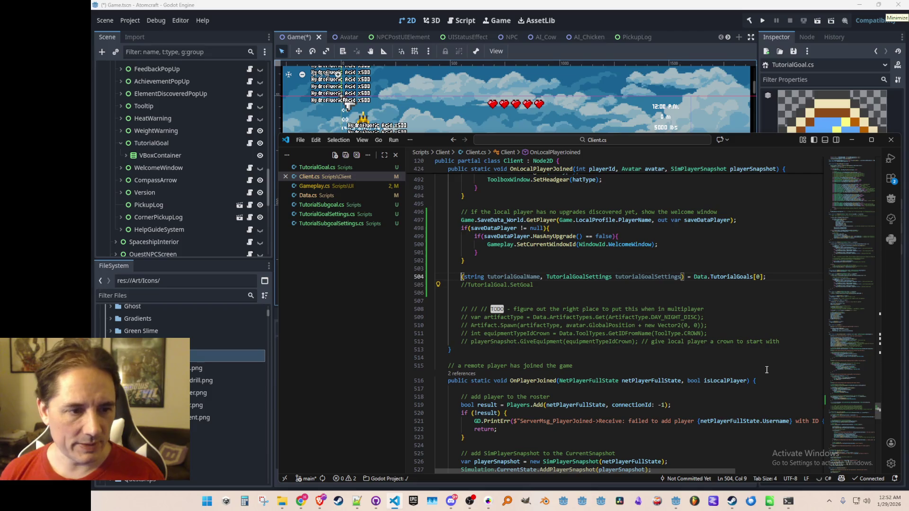
key(Down)
key(Home)
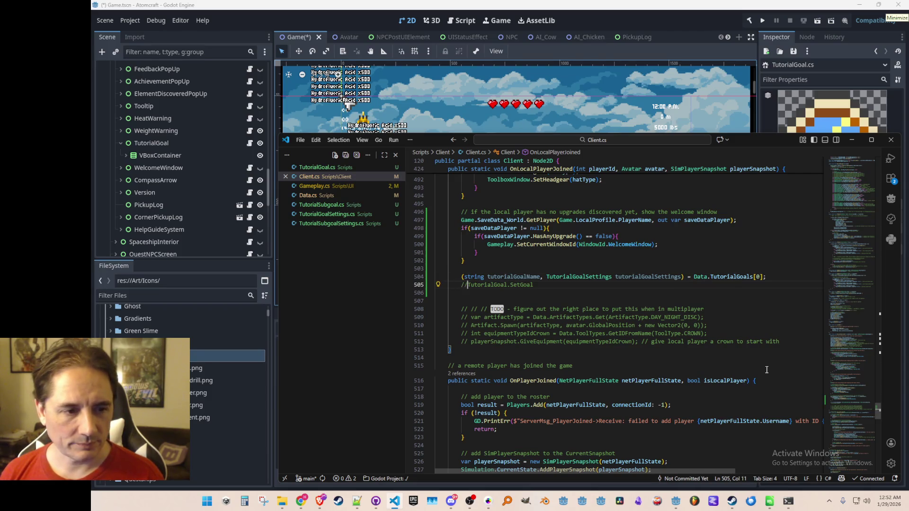
key(Delete)
key(Delete)
key(End)
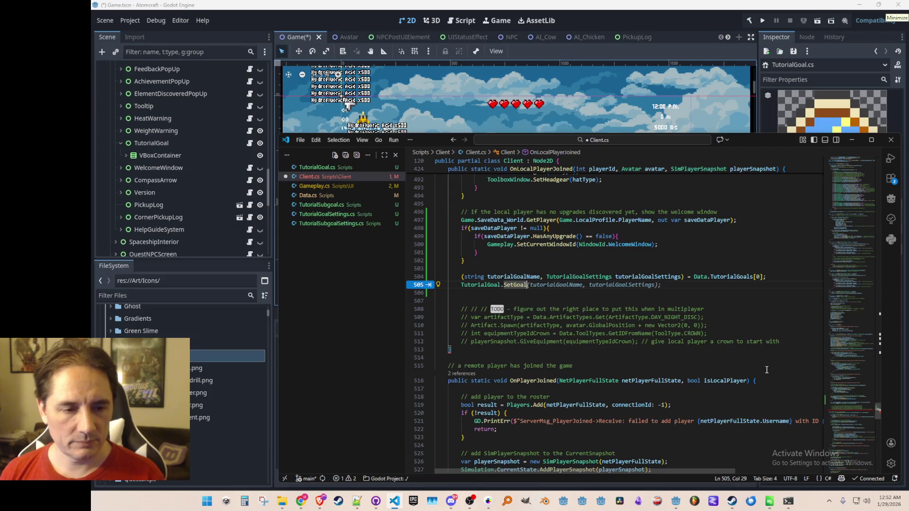
text((t)
key(Down)
key(Tab)
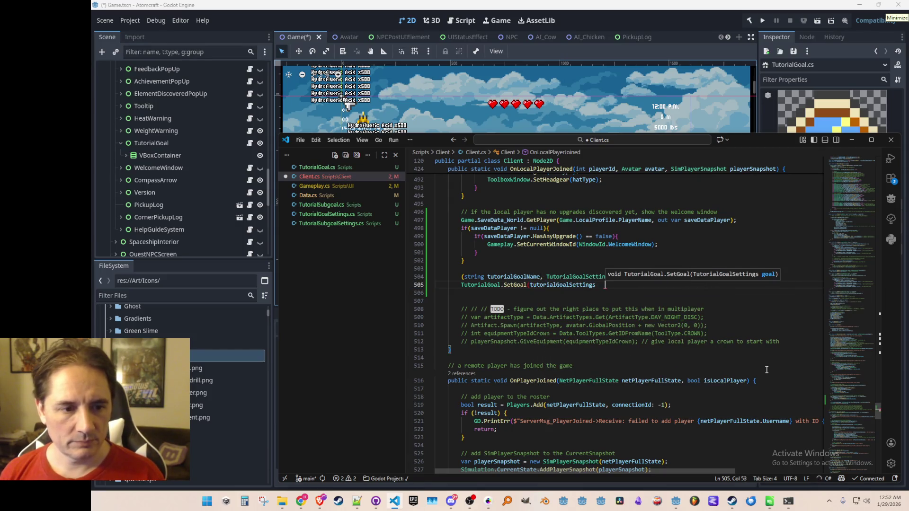
text();)
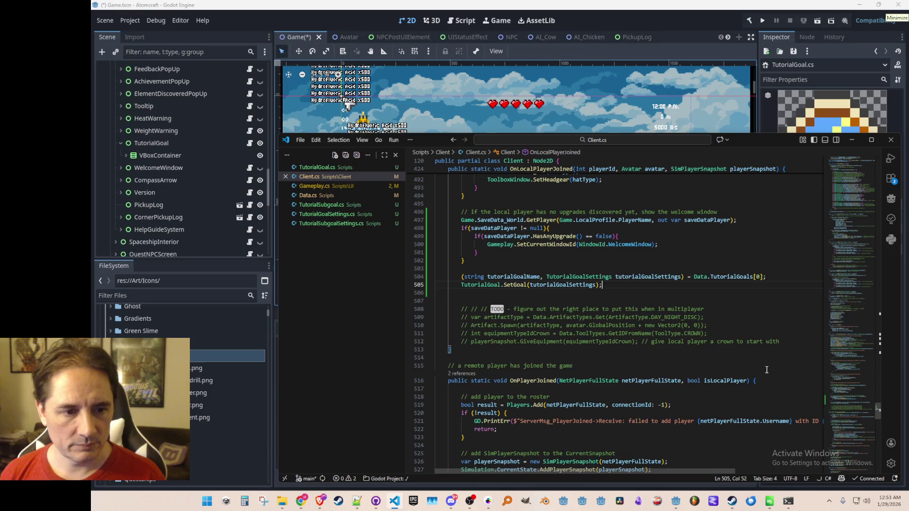
key(Home)
key(ctrl+s)
Add a '// load first tutorial goal' comment above the code, space it out, and save
key(Up)
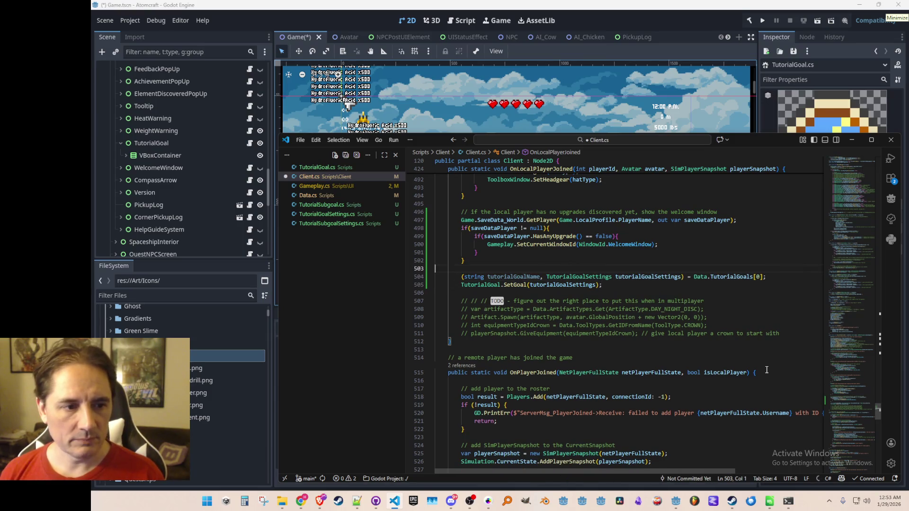
key(ctrl+shift+Return)
text(// load first )
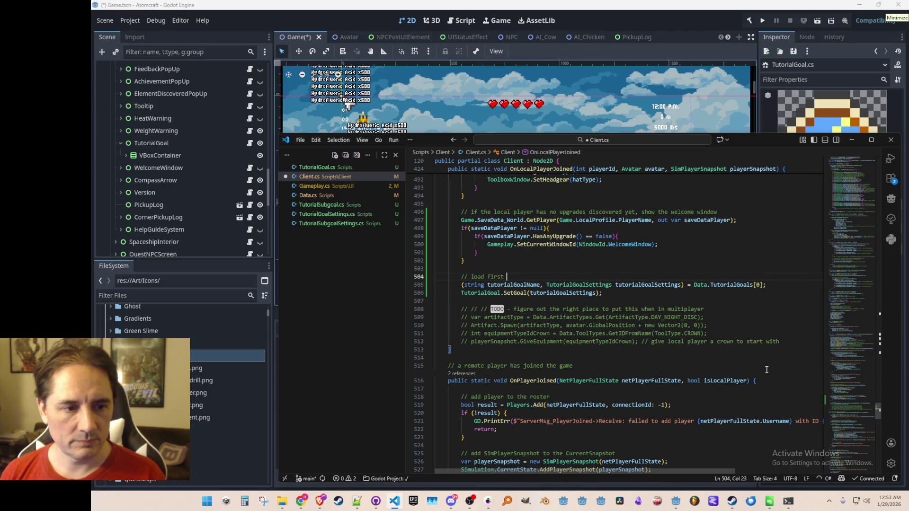
text(tutorial goal)
key(Down)
key(Down)
key(Down)
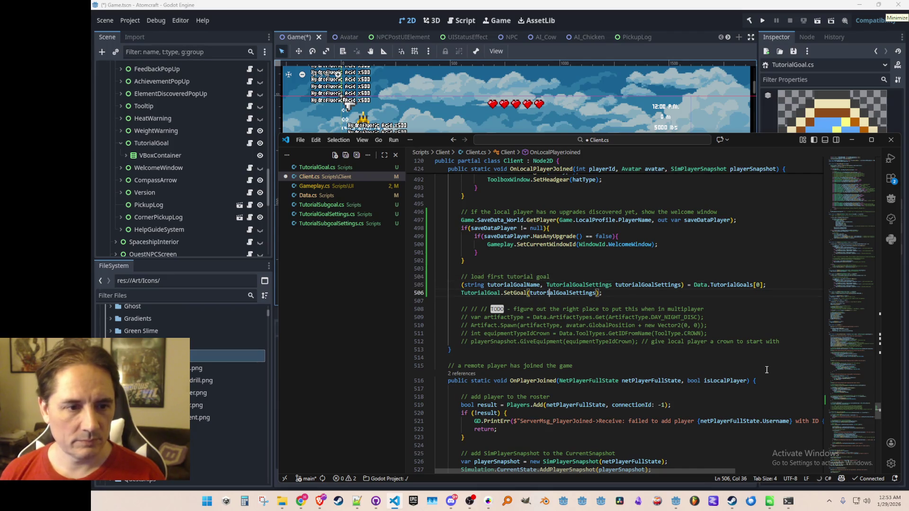
key(Home)
key(Home)
key(Return)
key(Up)
key(ctrl+s)
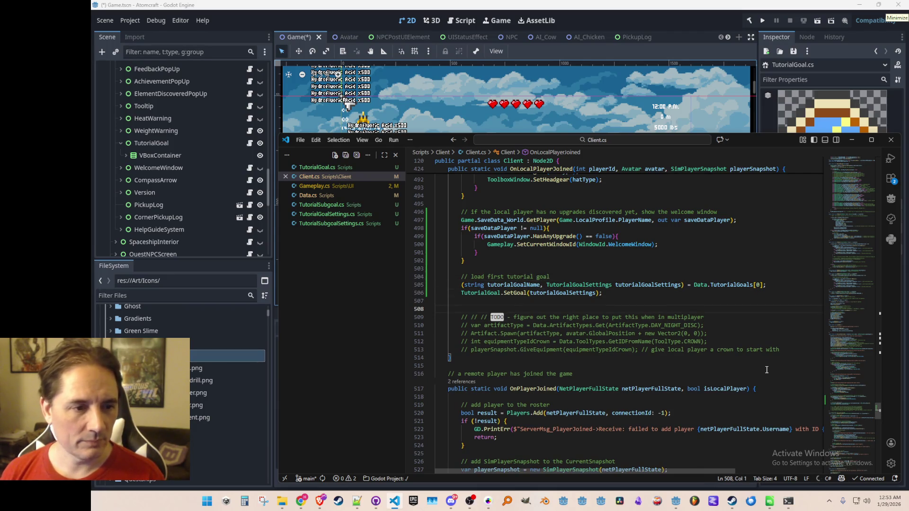
Run Atomcraft, load a Single Player world with an existing profile, then stop the run
click(748, 27)
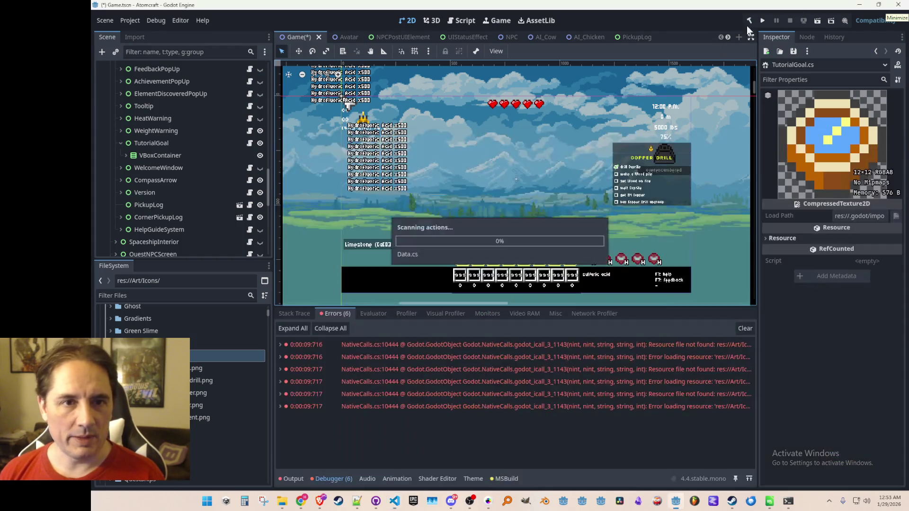
click(762, 20)
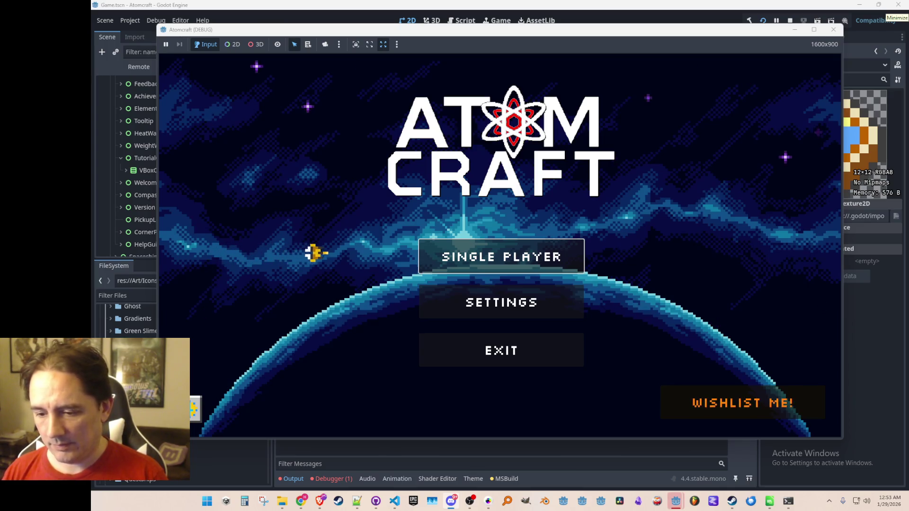
click(474, 258)
scroll(493, 232, down, 5)
scroll(493, 241, down, 2)
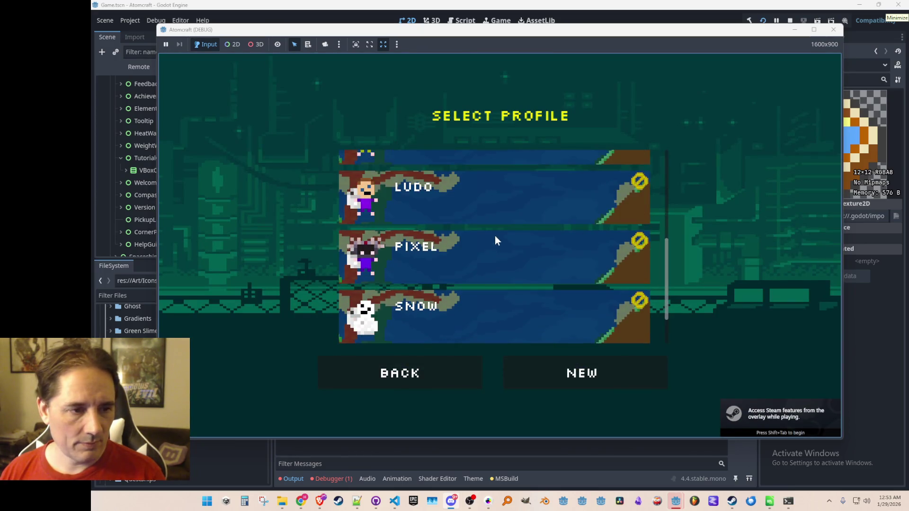
click(509, 209)
click(506, 228)
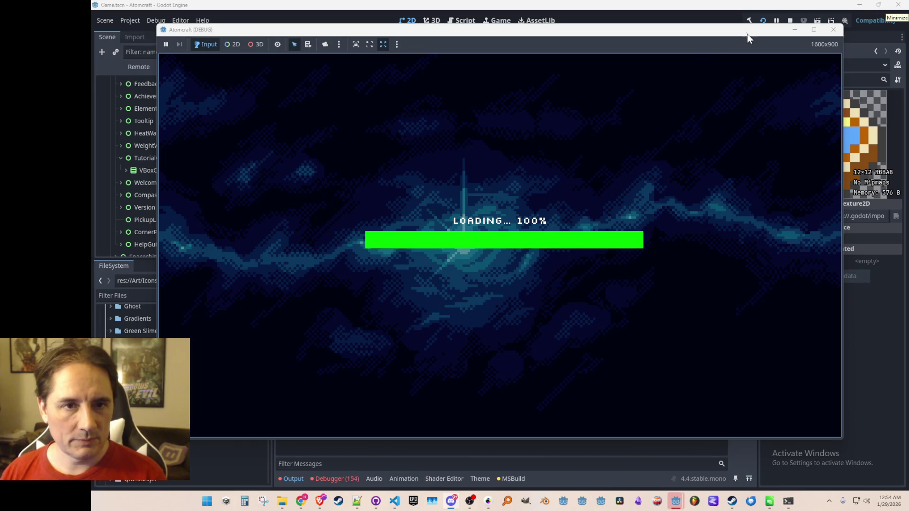
click(789, 21)
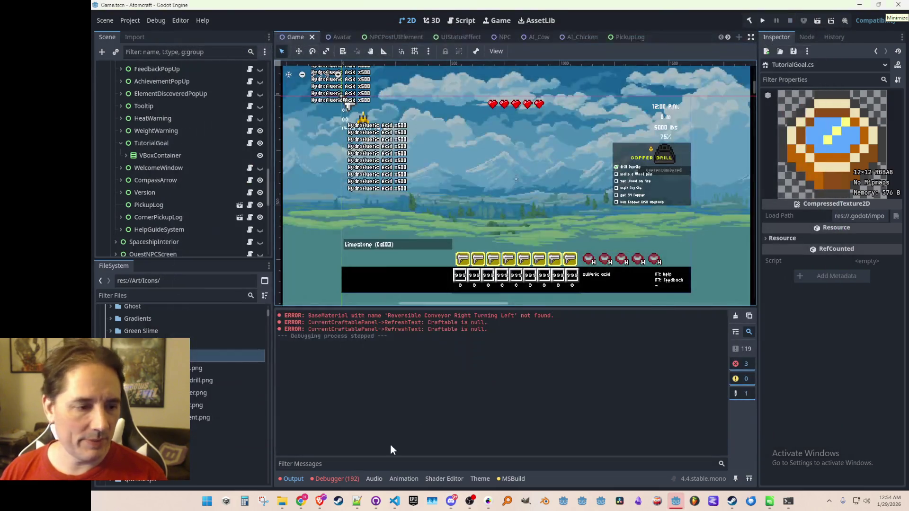
Inspect the LabelGoal node-not-found error, then expand VBoxContainer and QuestTitle under TutorialGoal
click(342, 477)
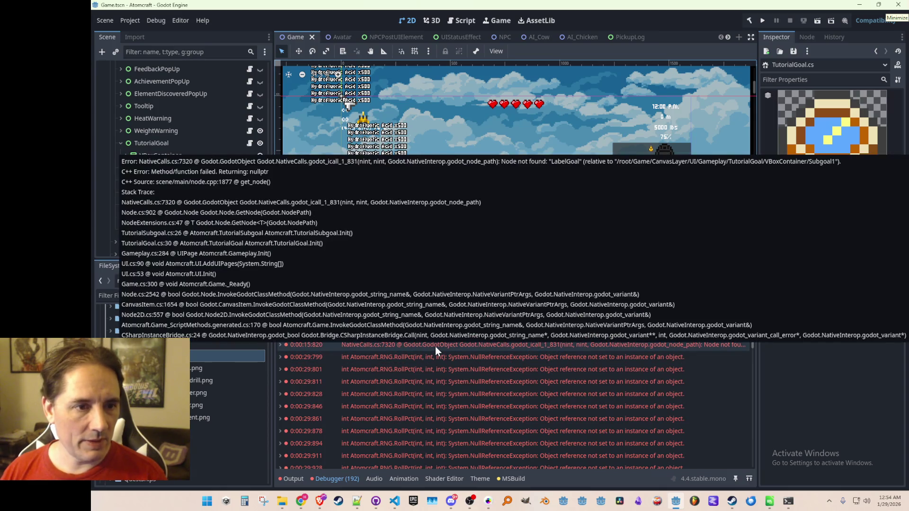
click(435, 346)
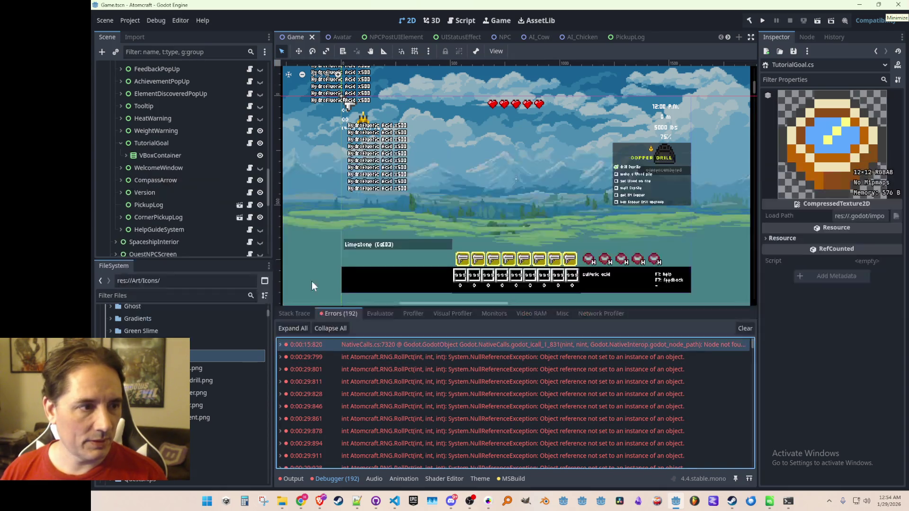
click(126, 156)
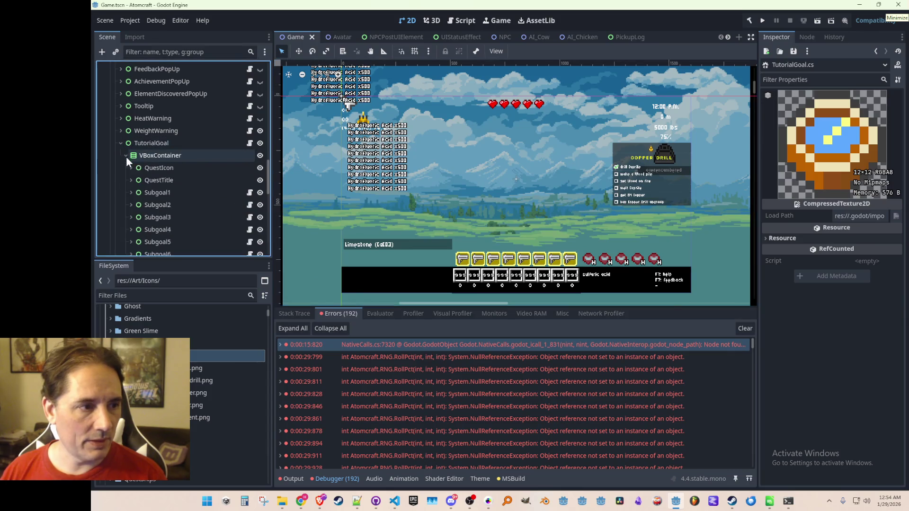
click(132, 180)
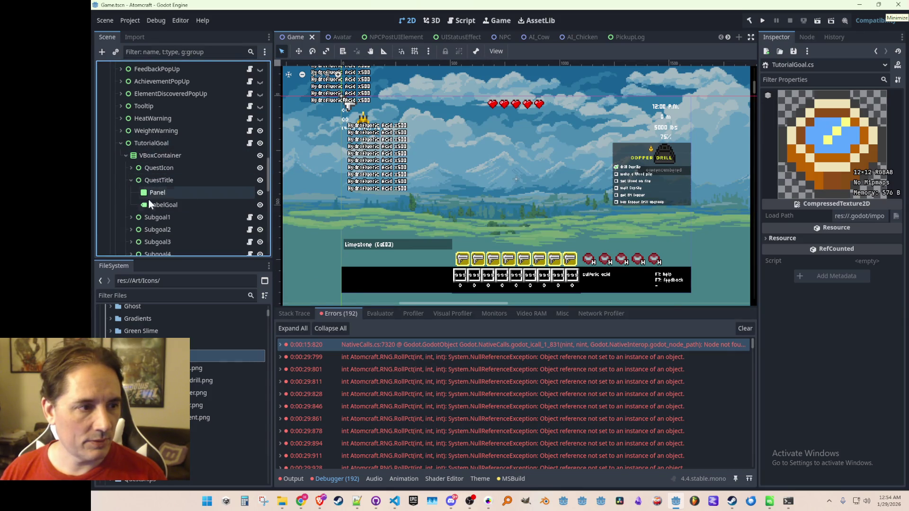
Open TutorialGoal.cs at Init and inspect its VBoxContainer/QuestTitle/LabelGoal node path
click(249, 143)
scroll(632, 283, down, 3)
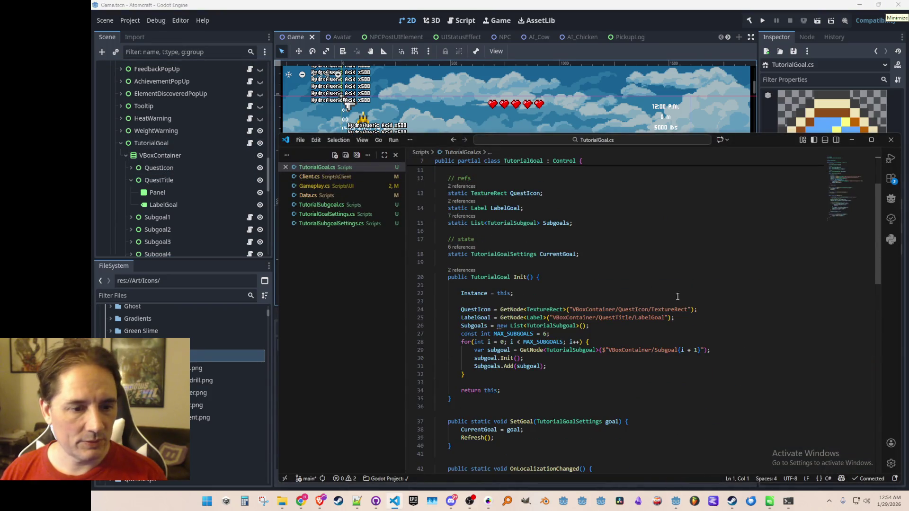
click(651, 318)
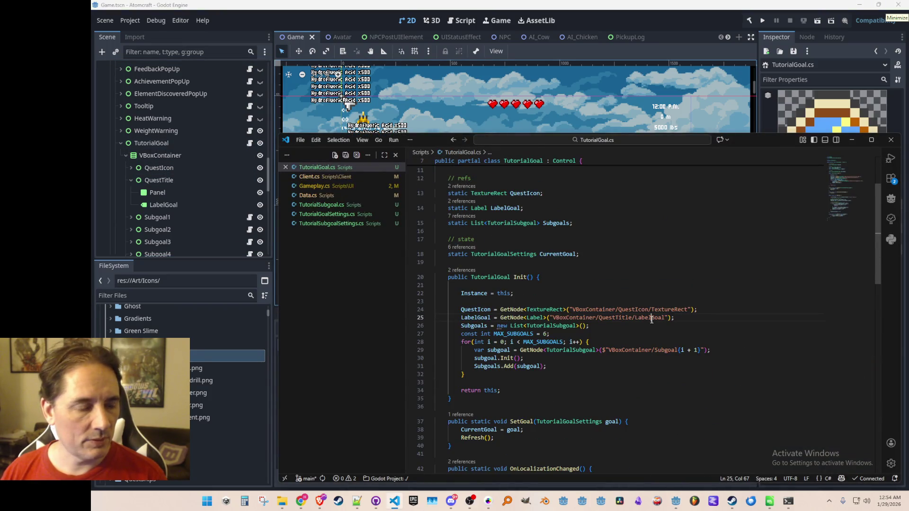
click(610, 324)
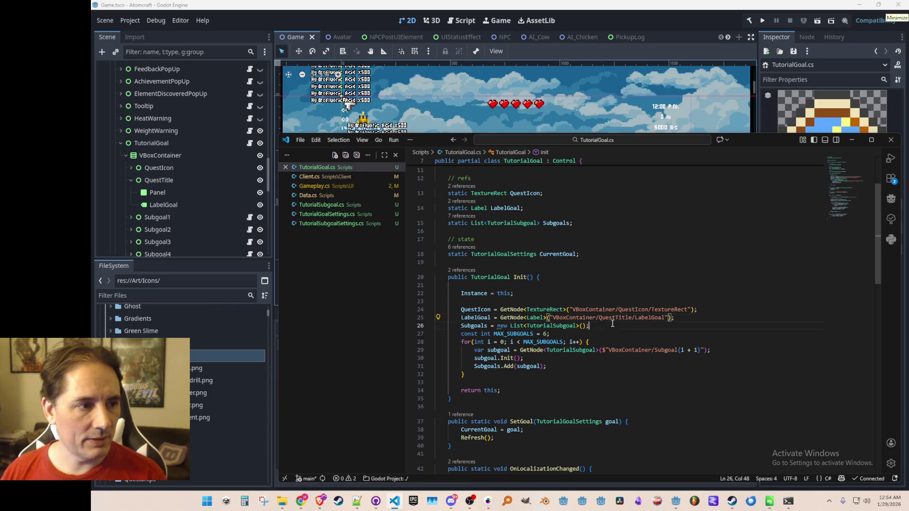
click(649, 318)
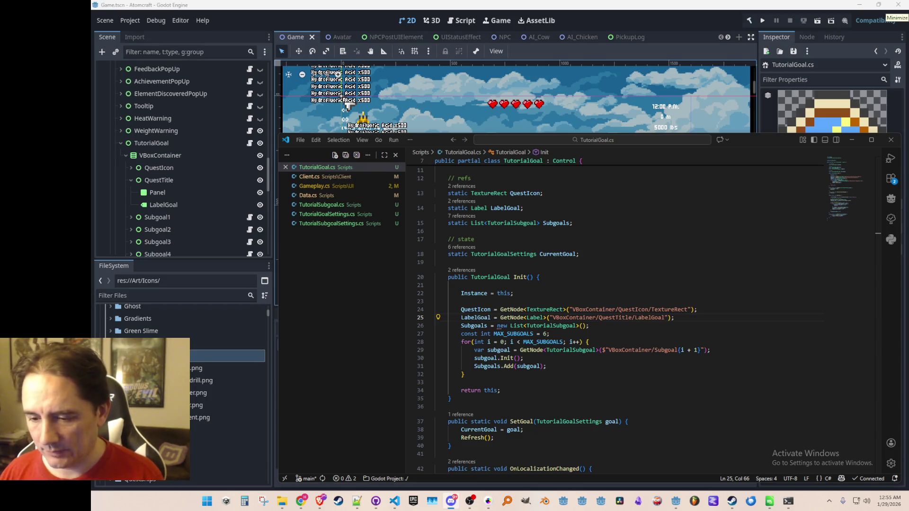
scroll(563, 305, down, 1)
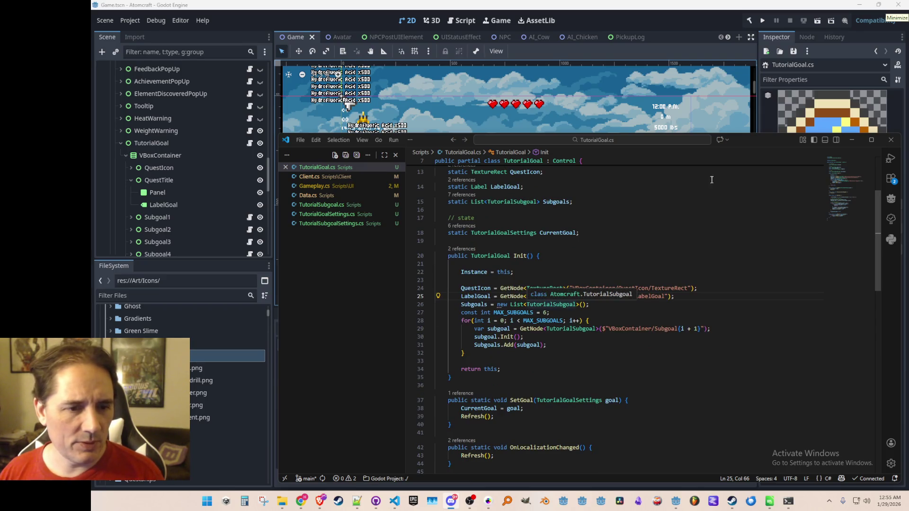
click(717, 270)
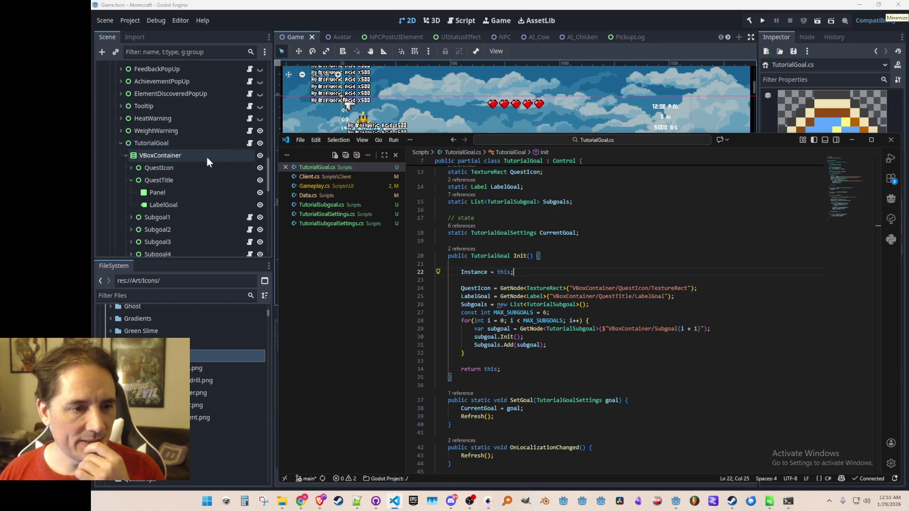
click(586, 296)
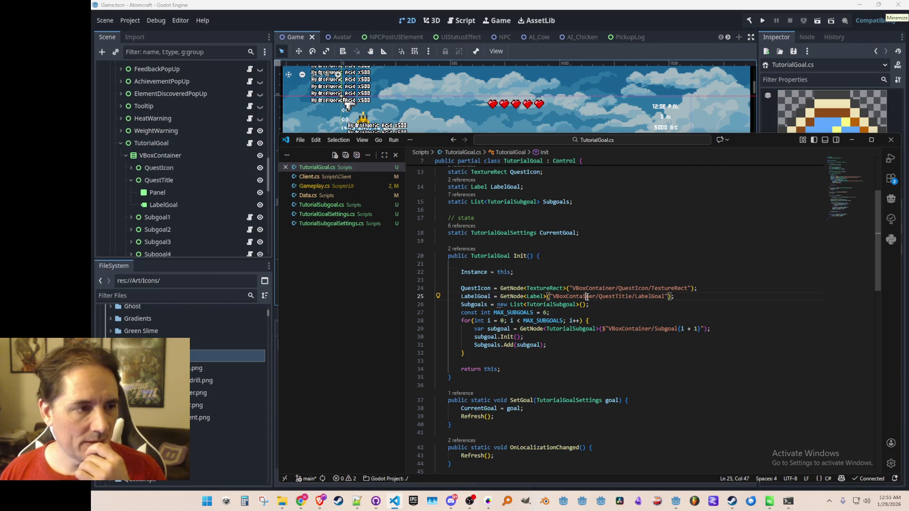
Open the RNG error's source line from Godot, close RNG.cs, and return to TutorialGoal.cs
click(660, 19)
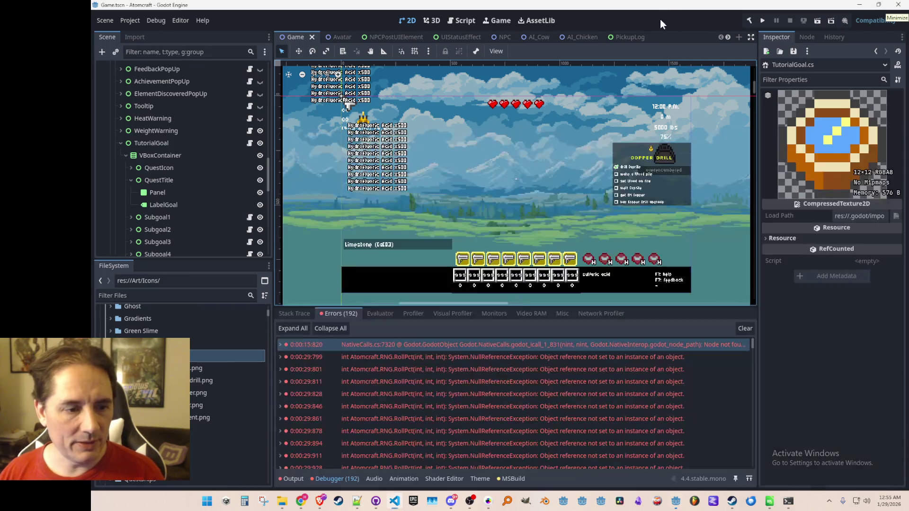
mouse_move(537, 363)
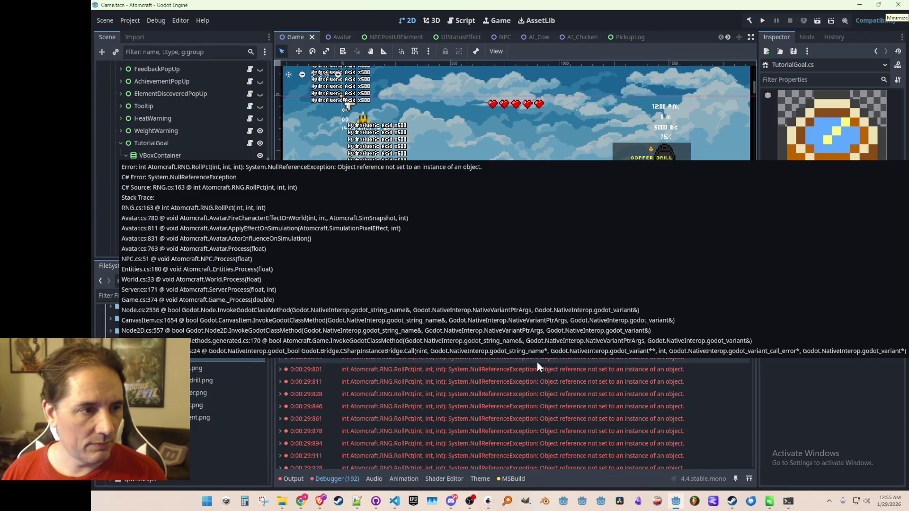
double_click(537, 363)
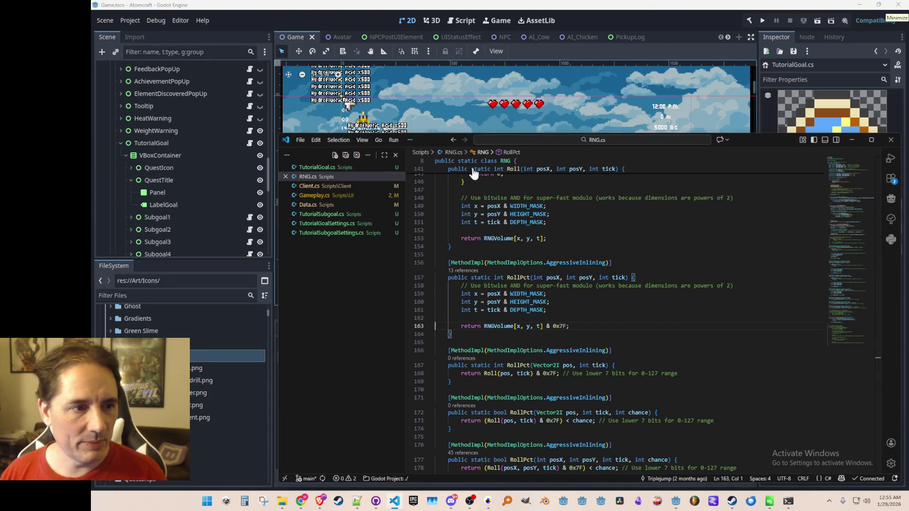
key(ctrl+w)
click(690, 10)
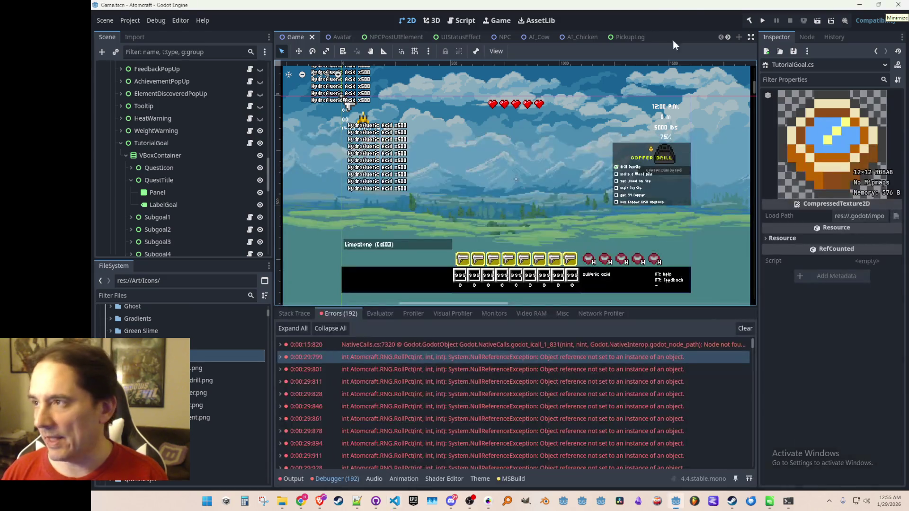
mouse_move(558, 345)
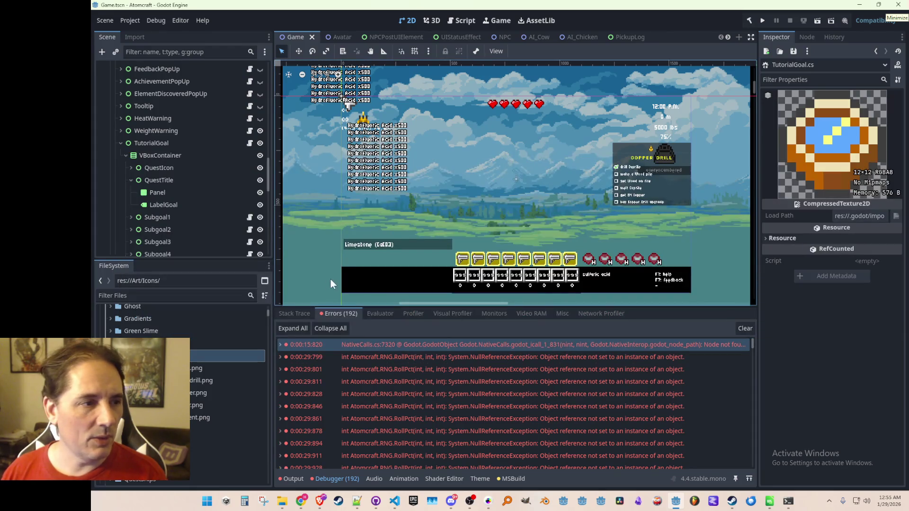
key(alt+Tab)
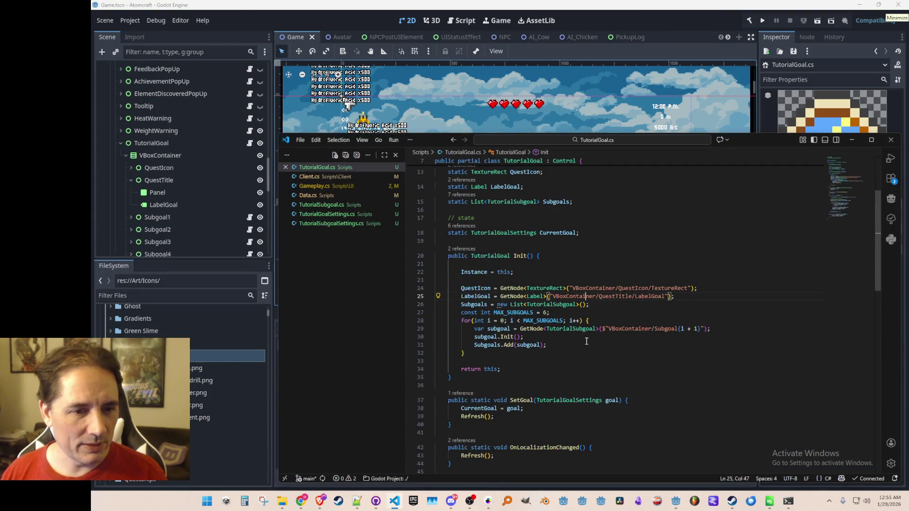
Go to TutorialSubgoal's Init definition and compare it with Subgoal1's child nodes in Godot
right_click(512, 340)
click(542, 199)
scroll(572, 308, down, 3)
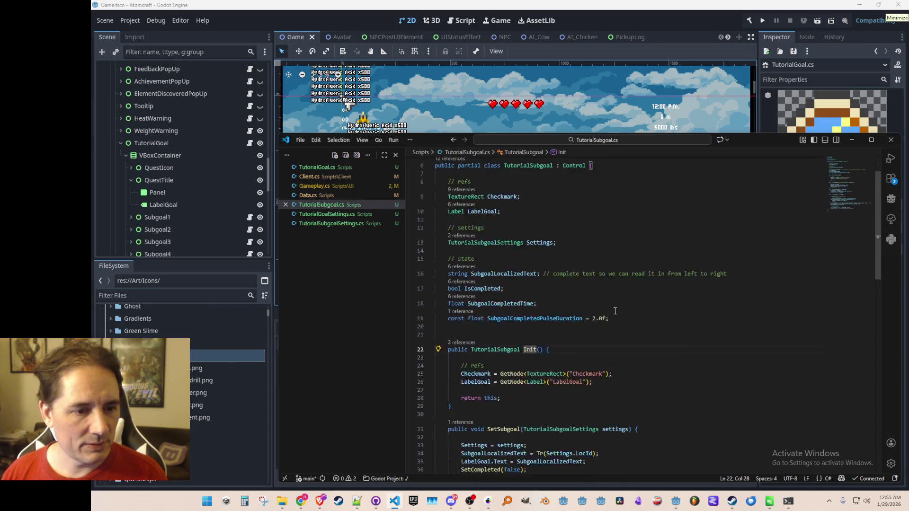
click(128, 218)
scroll(133, 243, down, 3)
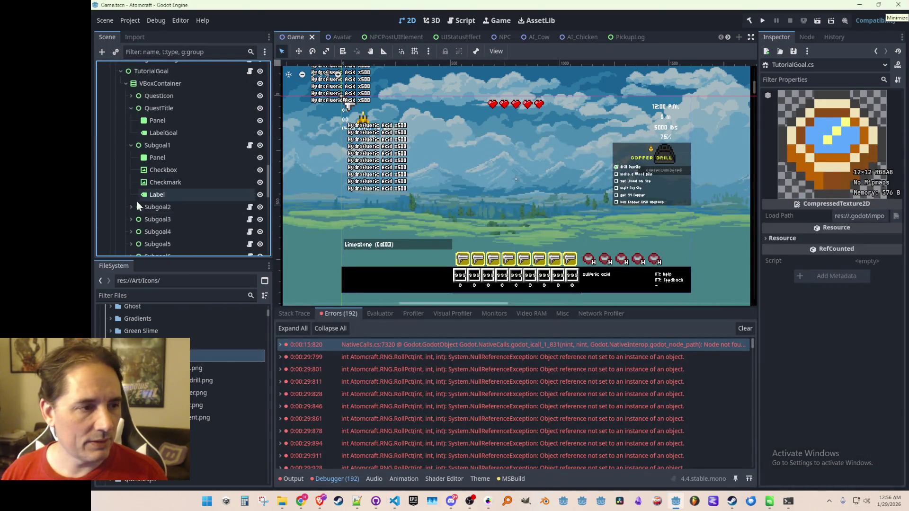
click(249, 231)
Change the GetNode<Label> lookup from "LabelGoal" to "Label" and return to Godot
key(ctrl+Delete)
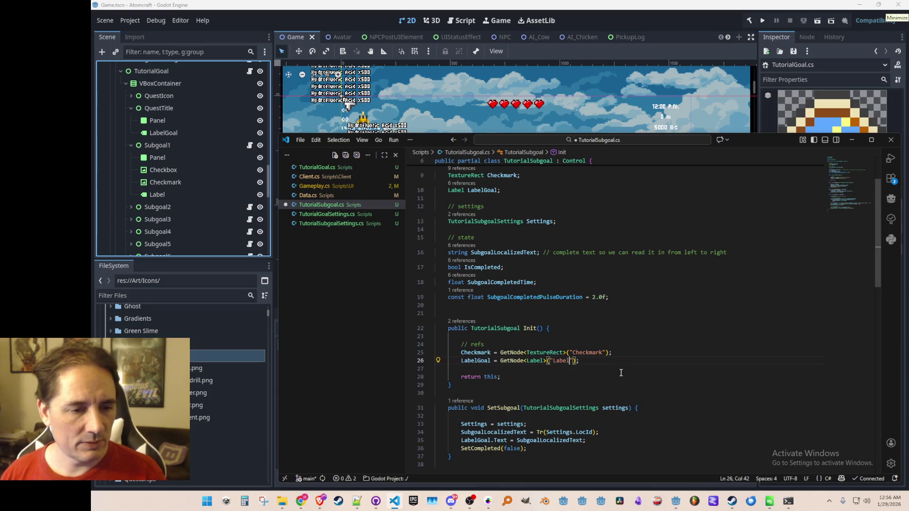
key(Home)
key(Home)
scroll(578, 311, down, 5)
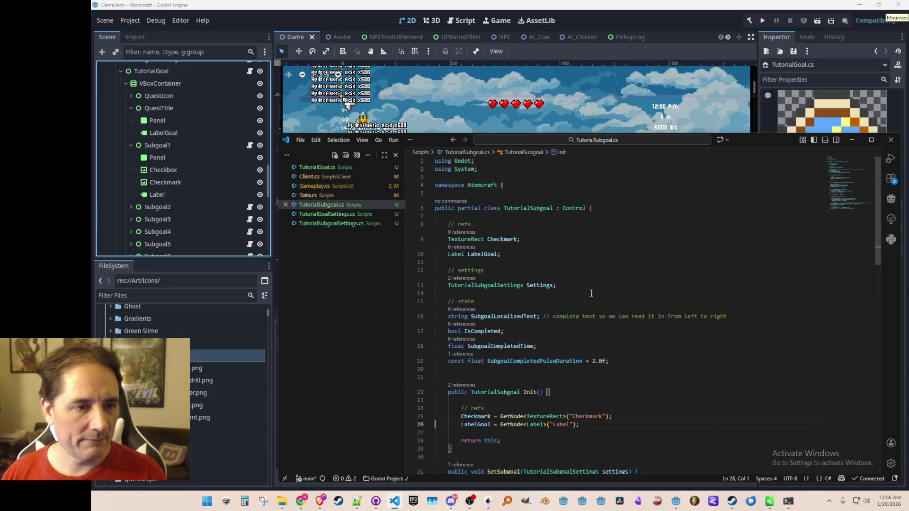
click(669, 15)
Run Atomcraft again, pick a profile and world to load, then stop the game
scroll(615, 192, down, 1)
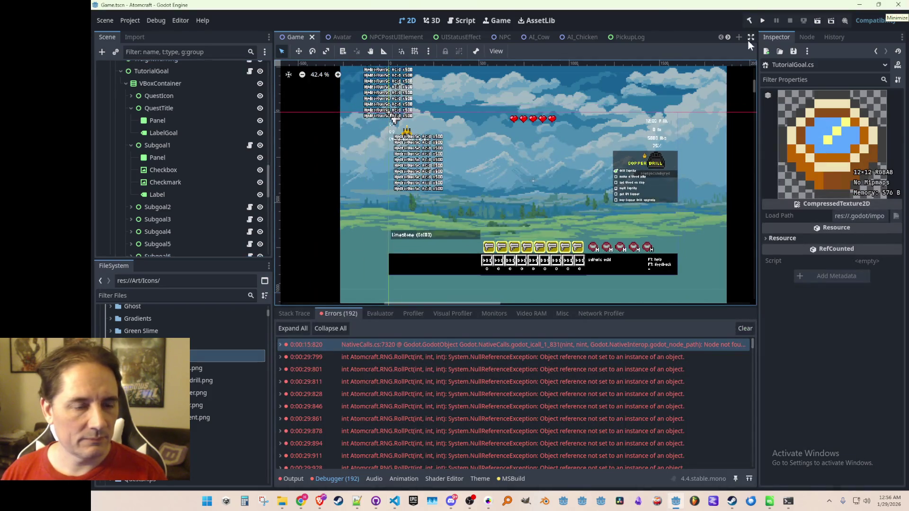
click(760, 22)
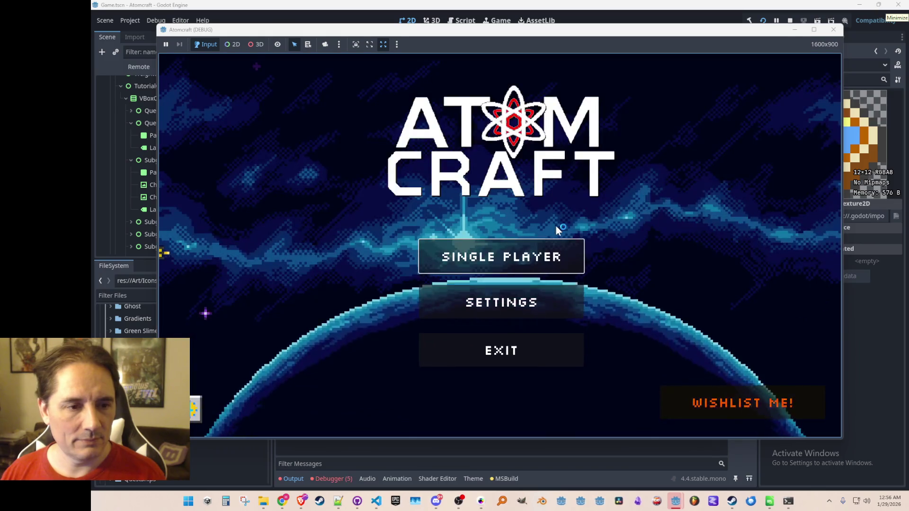
click(543, 248)
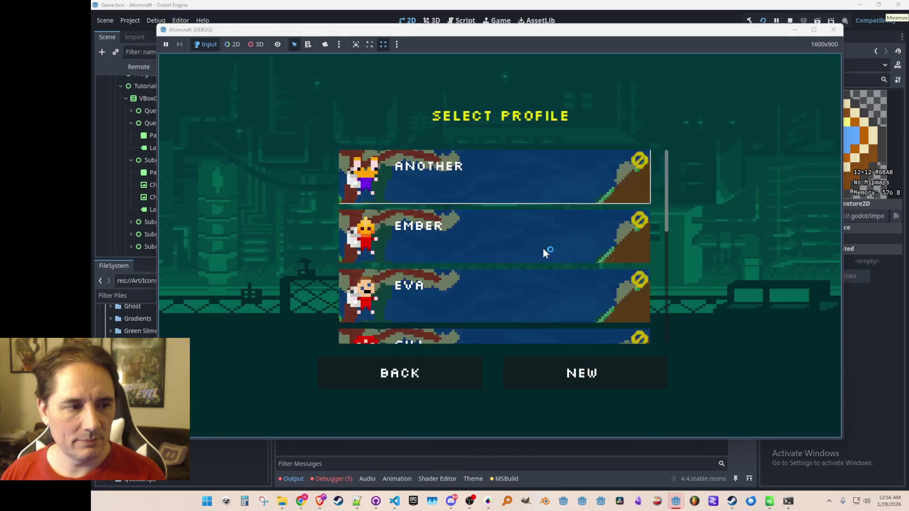
scroll(535, 256, down, 3)
scroll(534, 261, down, 1)
click(532, 259)
click(535, 243)
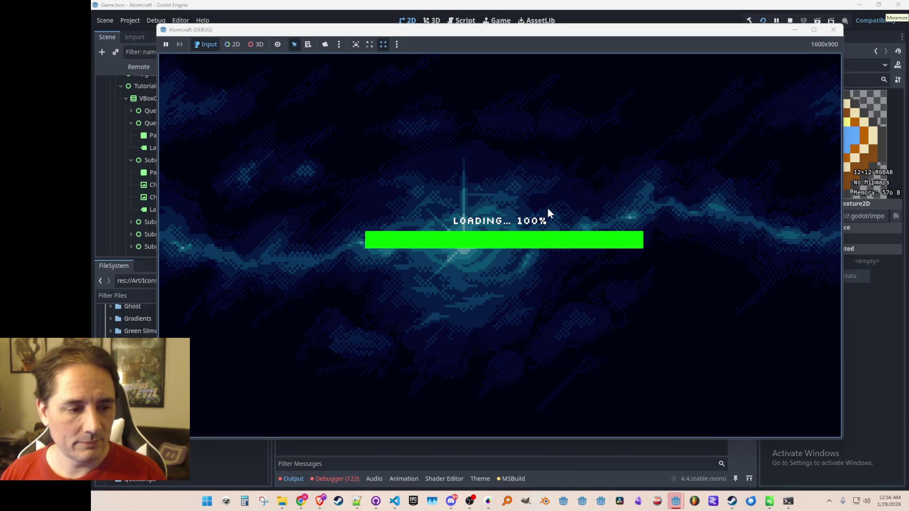
click(788, 20)
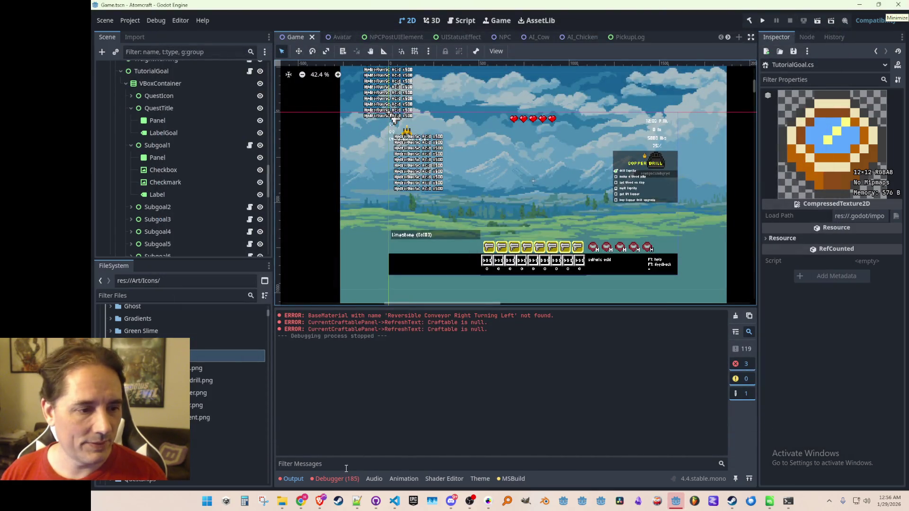
Review the runtime error list, then rename Subgoal2's LabelGoal node to Label
click(335, 478)
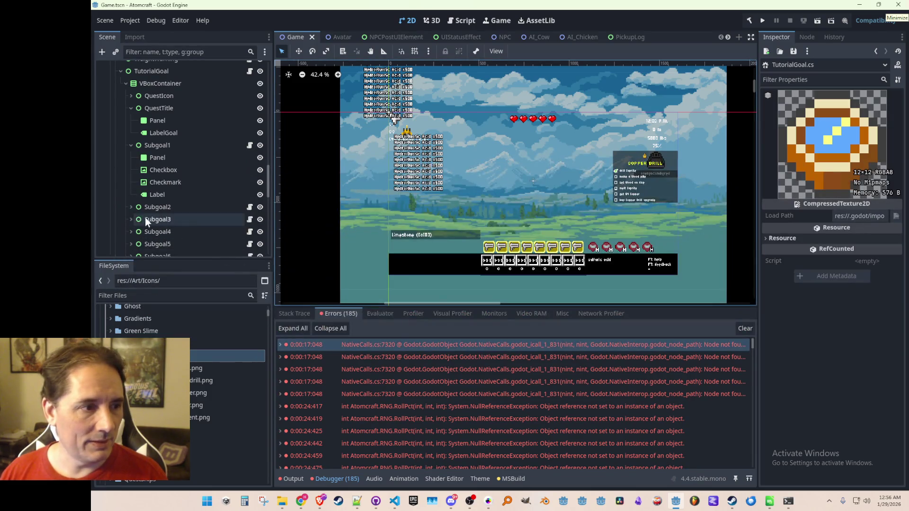
click(127, 207)
scroll(130, 206, down, 2)
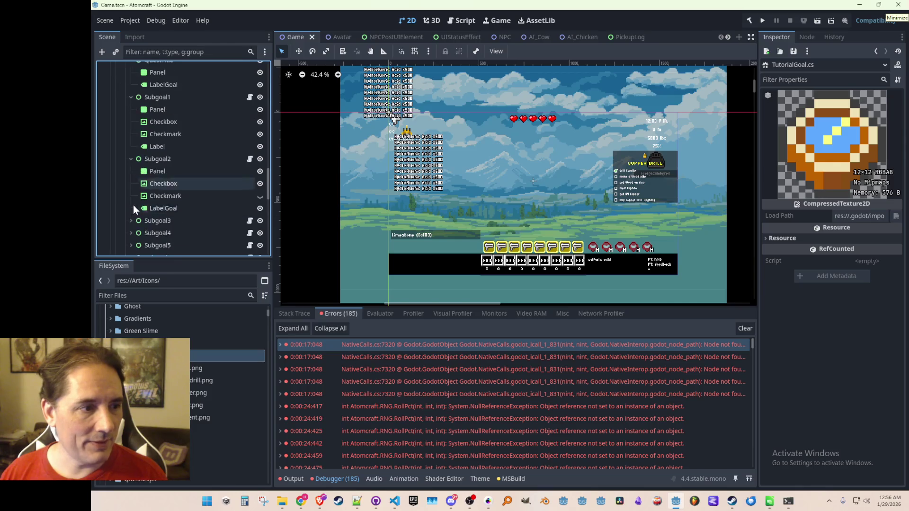
click(167, 210)
click(166, 209)
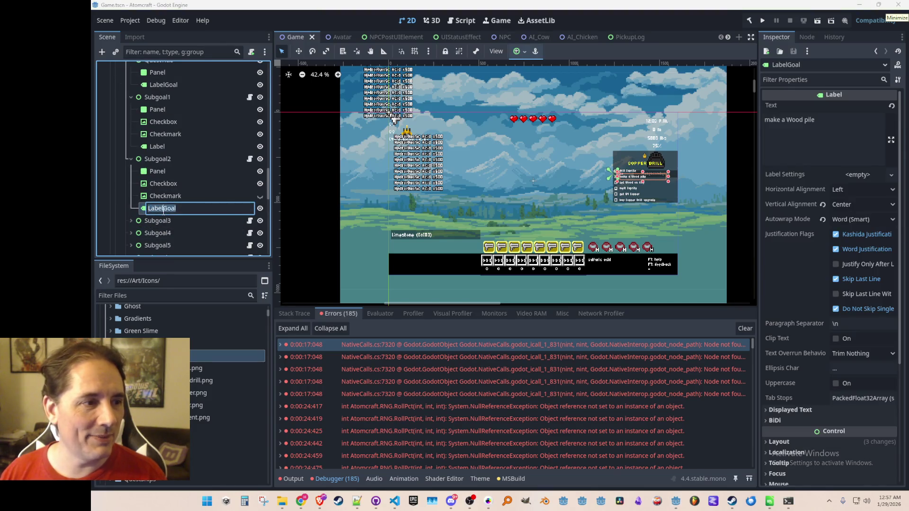
text(Label)
key(Return)
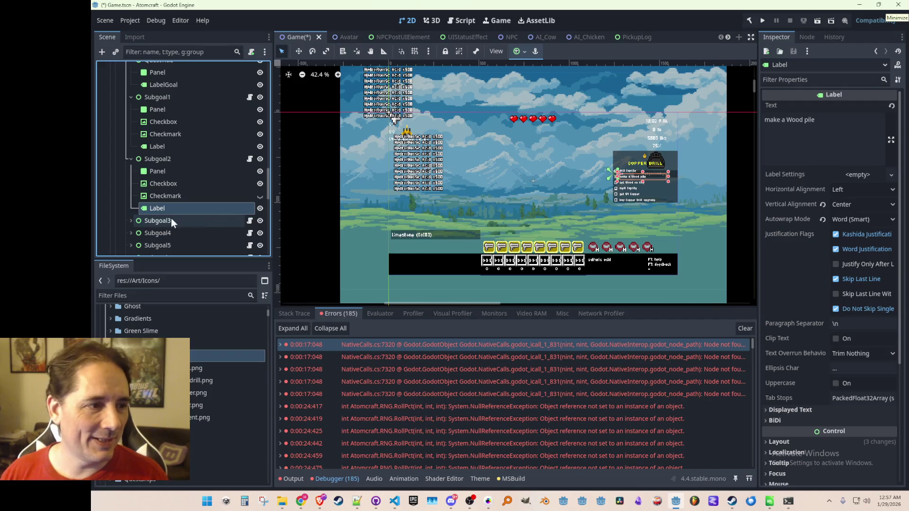
Rename the LabelGoal nodes under Subgoal3 and Subgoal4 to Label
click(131, 221)
scroll(146, 212, down, 3)
click(167, 201)
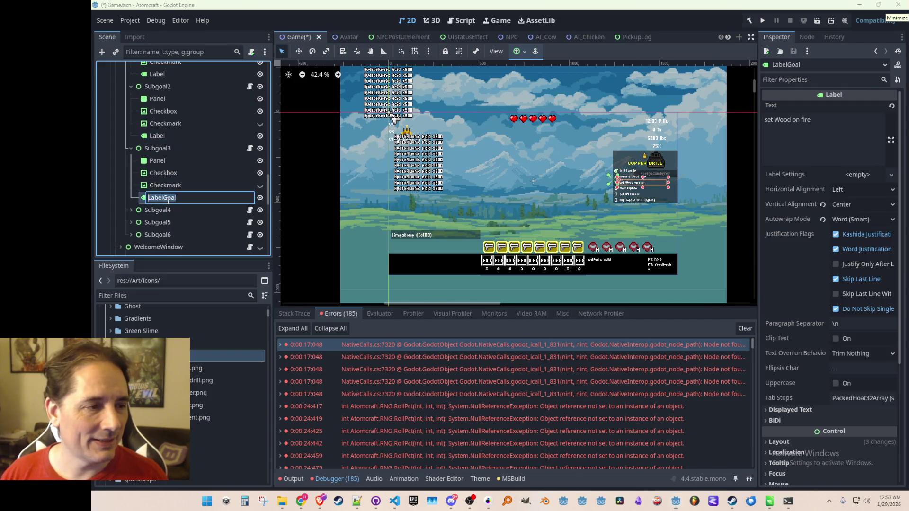
click(168, 201)
key(BackSpace)
key(BackSpace)
key(BackSpace)
key(Return)
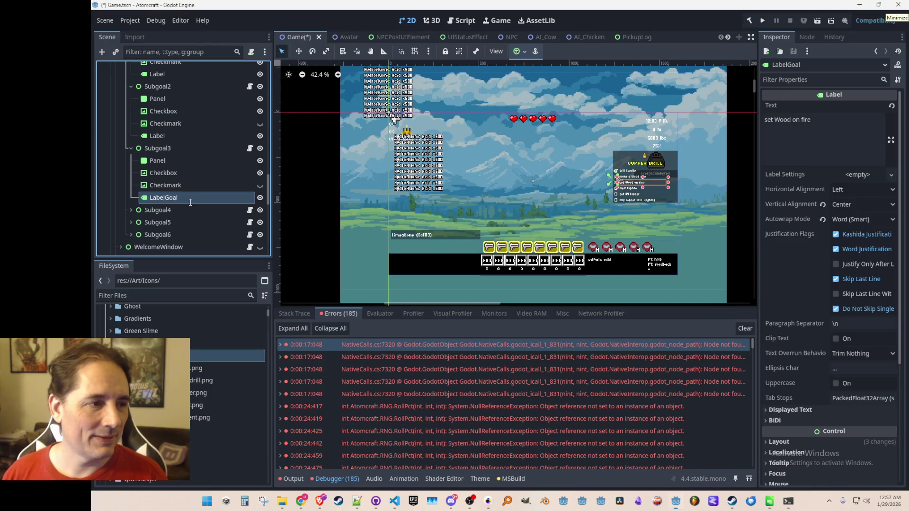
click(131, 210)
scroll(142, 204, down, 2)
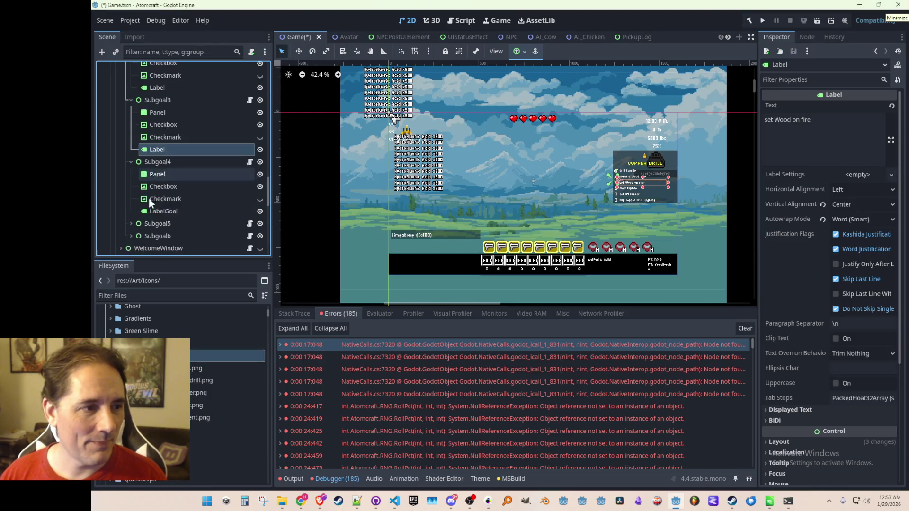
click(171, 211)
click(172, 211)
key(Delete)
key(Delete)
key(Delete)
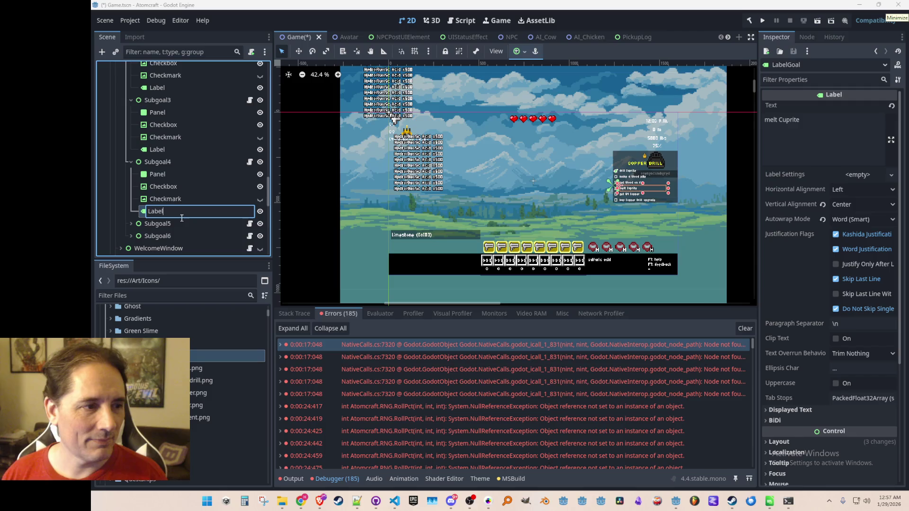
key(Return)
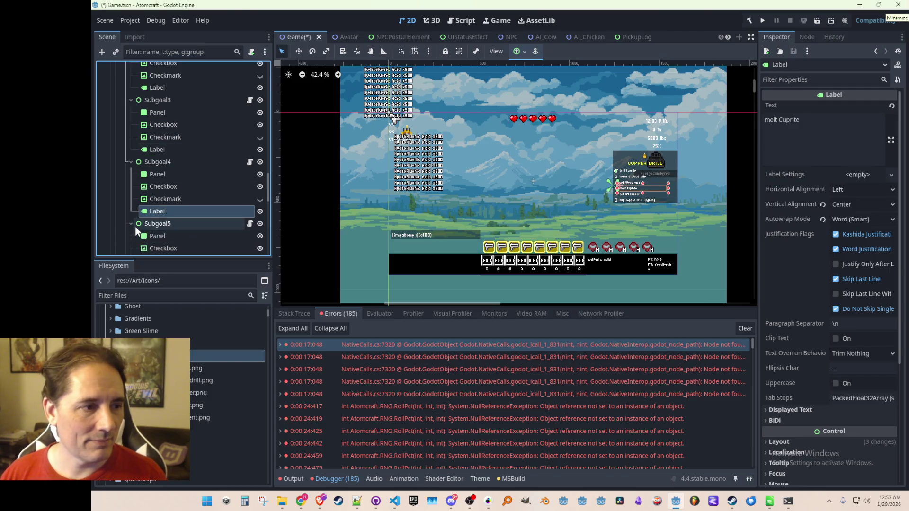
Rename the LabelGoal nodes under Subgoal5 and Subgoal6 to Label
click(131, 223)
scroll(134, 222, down, 4)
click(130, 189)
click(160, 178)
click(160, 178)
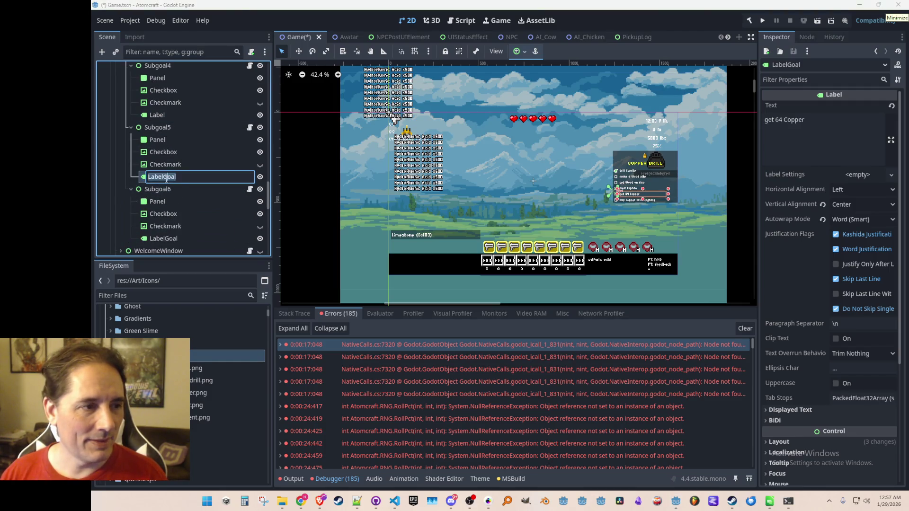
key(Delete)
key(Delete)
key(Delete)
key(Return)
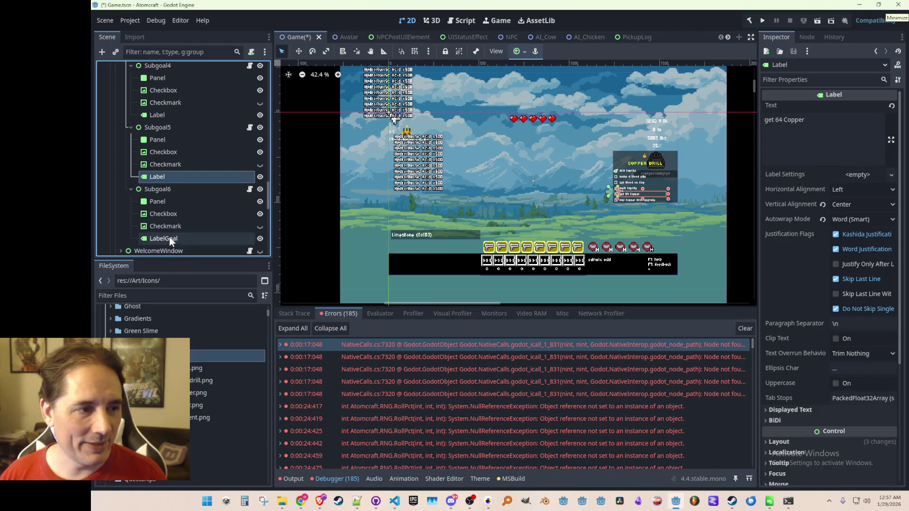
double_click(170, 238)
key(End)
key(shift+Left)
key(shift+Left)
key(shift+Left)
key(Delete)
key(Return)
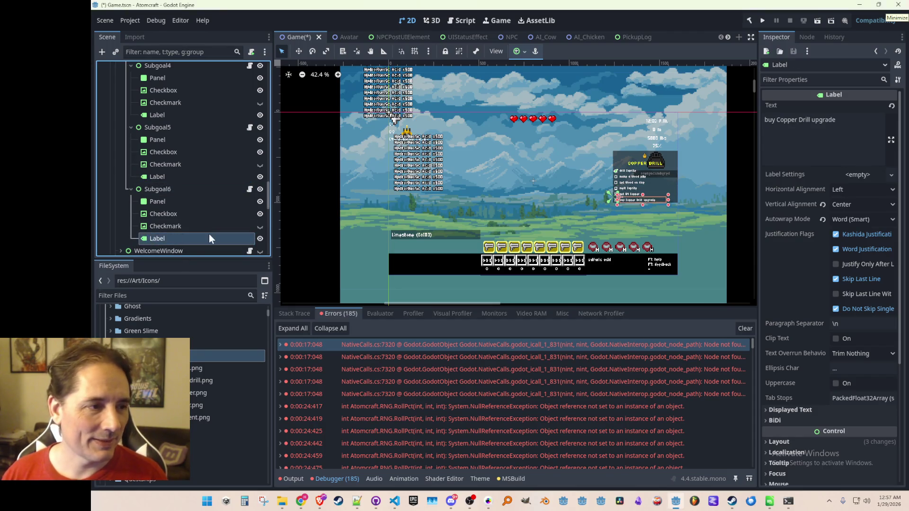
Collapse Subgoal6 through Subgoal1 in the Scene dock and save the Game scene
click(131, 189)
click(130, 129)
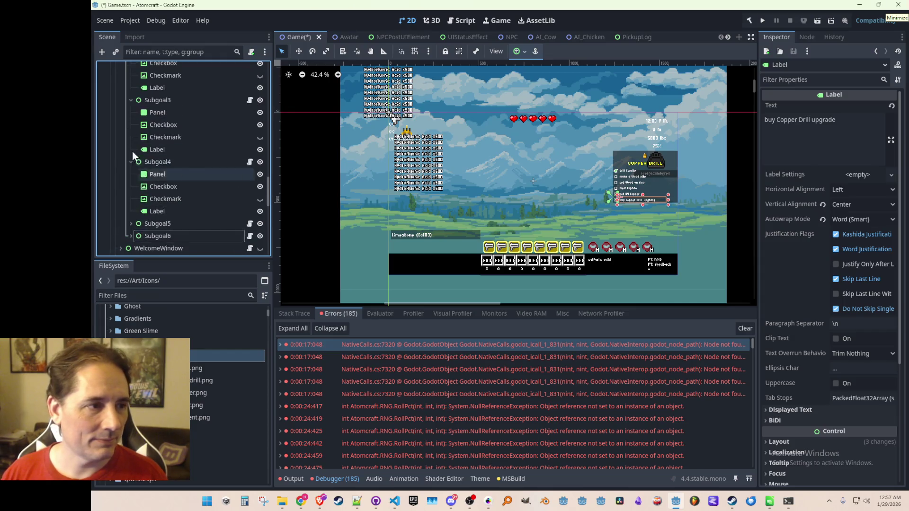
click(130, 114)
click(131, 100)
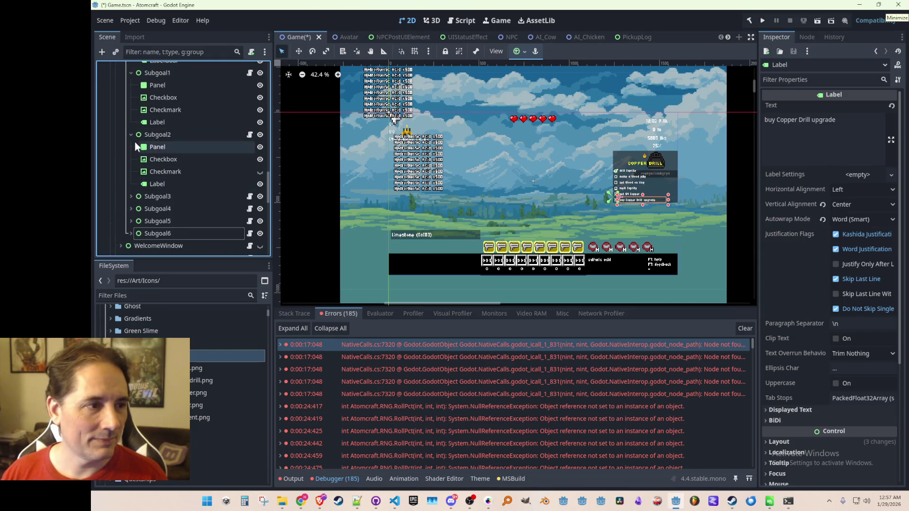
click(131, 135)
click(132, 169)
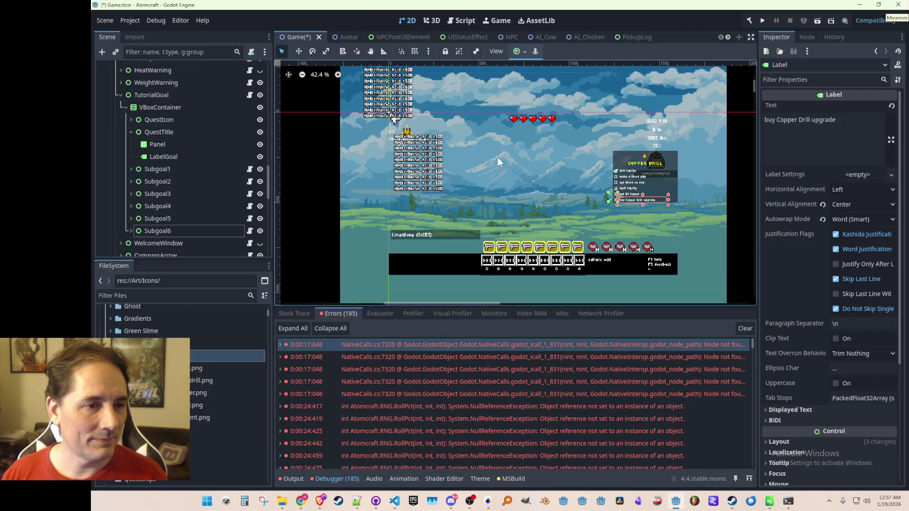
key(ctrl+s)
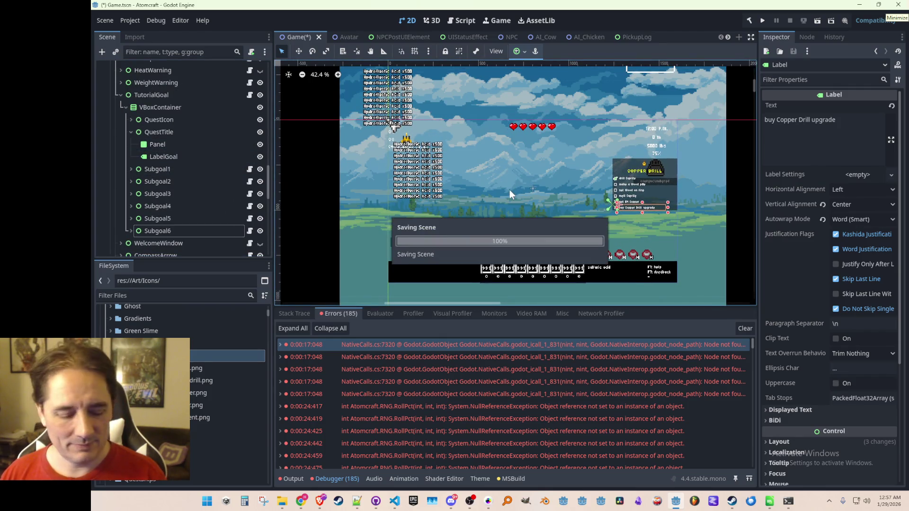
Hide the TutorialGoal panel, clear the node selection, and save the scene again
click(259, 96)
scroll(621, 181, down, 3)
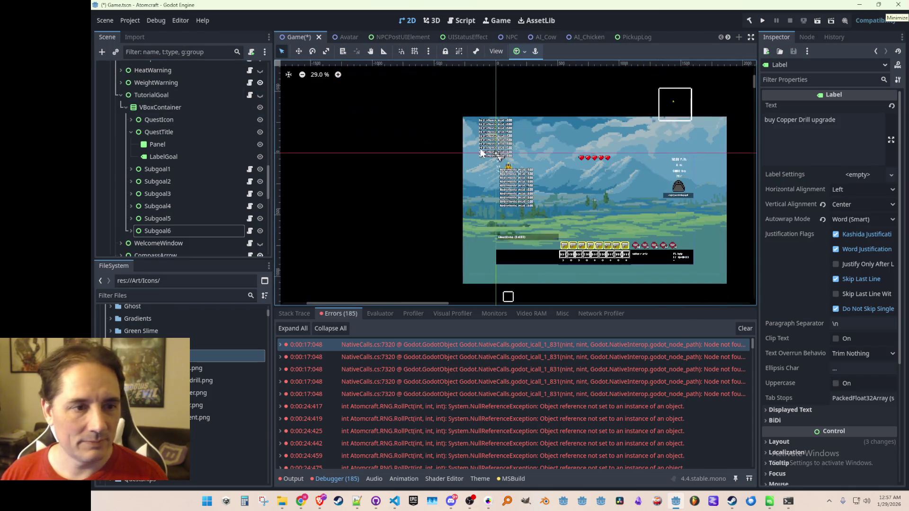
click(386, 205)
scroll(520, 204, up, 2)
key(ctrl+s)
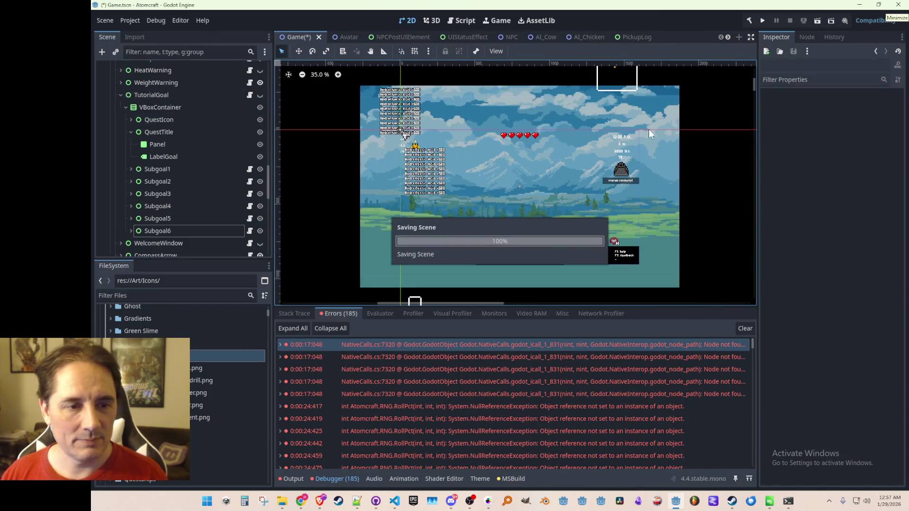
Run Single Player as Ludo in Enchanted Odyssey, check the Movement goal panel, then stop
click(762, 21)
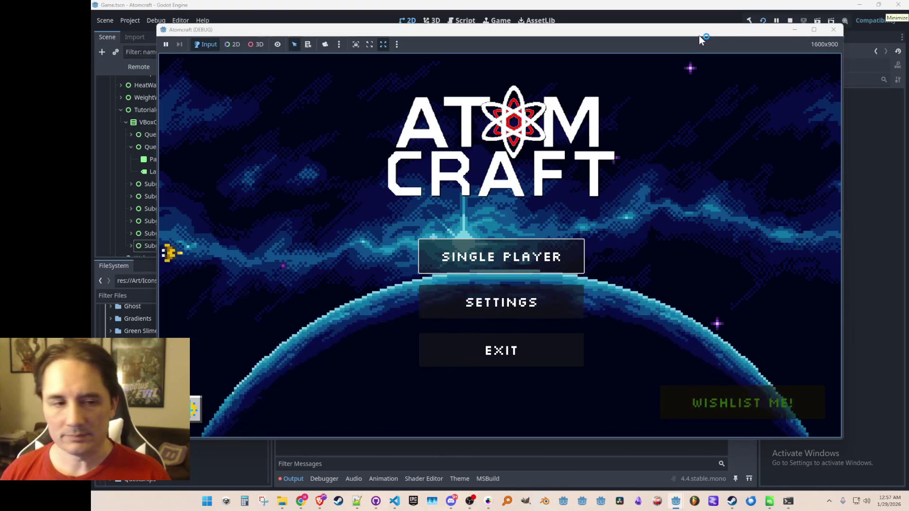
click(505, 257)
scroll(514, 265, down, 4)
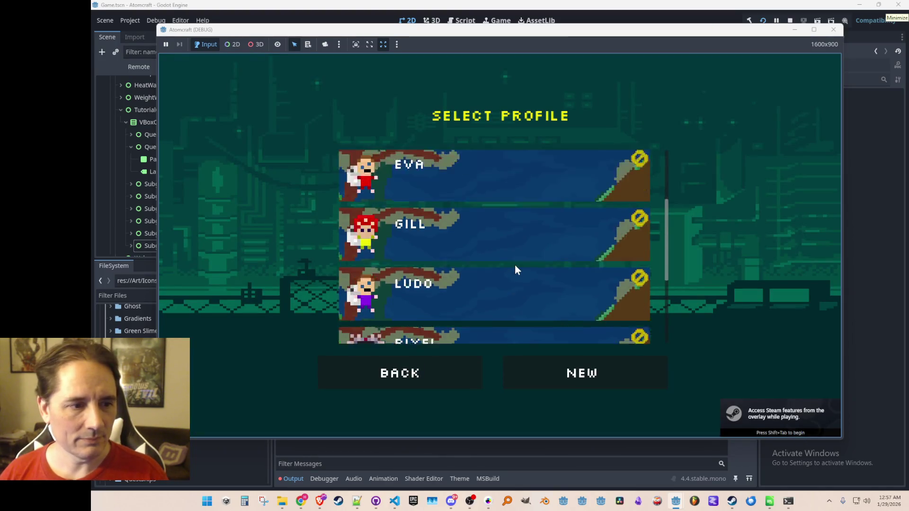
scroll(521, 237, up, 1)
click(529, 218)
click(530, 238)
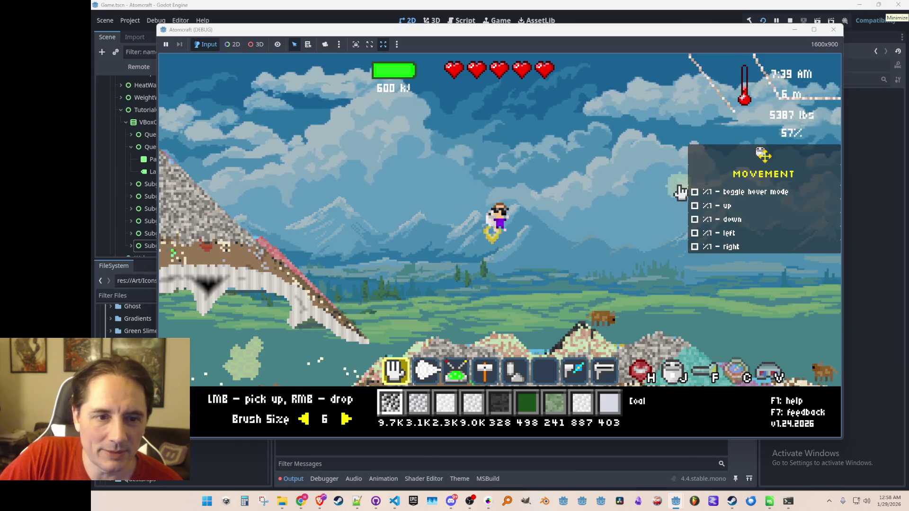
click(789, 29)
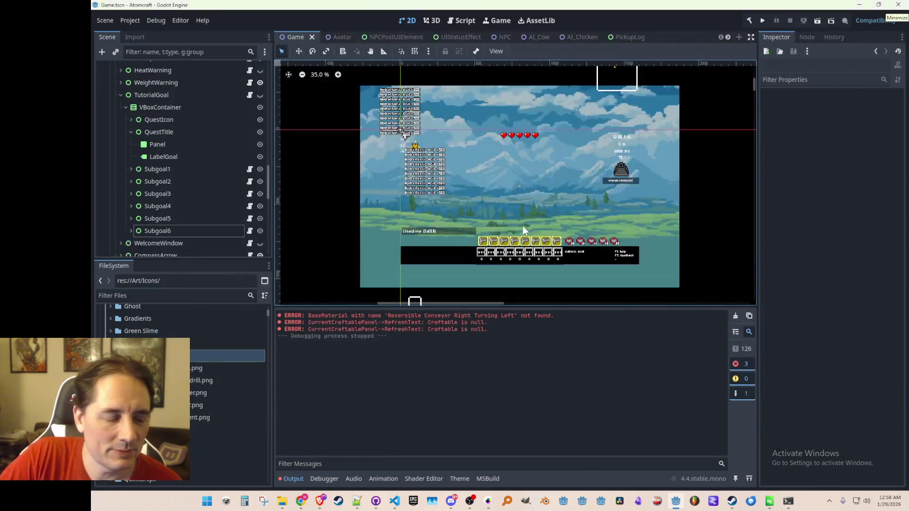
click(396, 502)
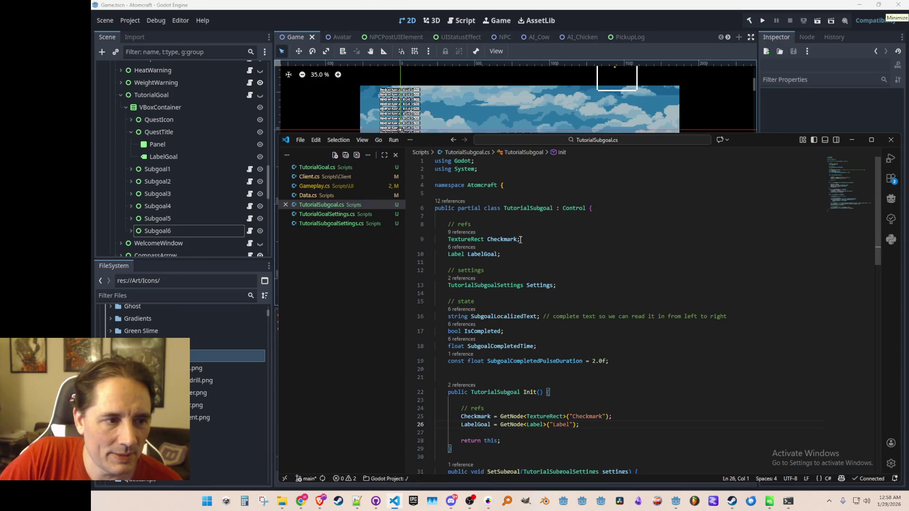
click(336, 215)
click(335, 205)
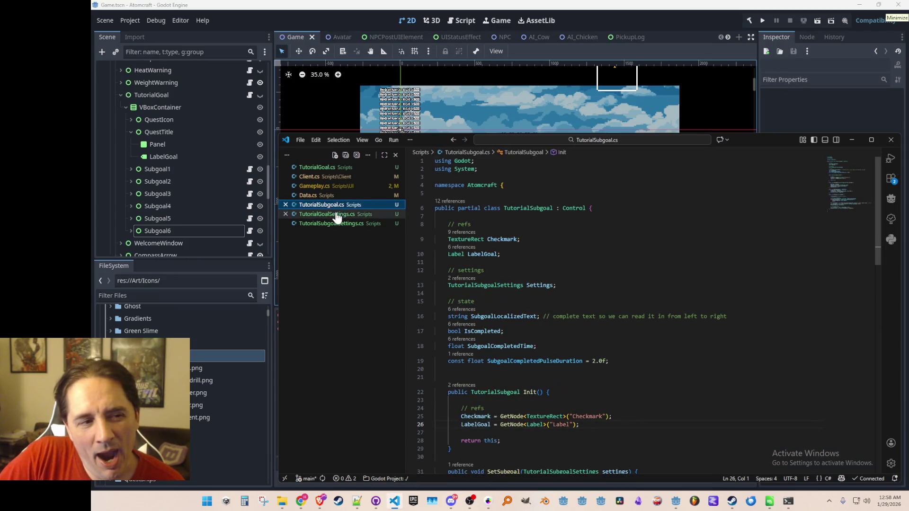
click(326, 196)
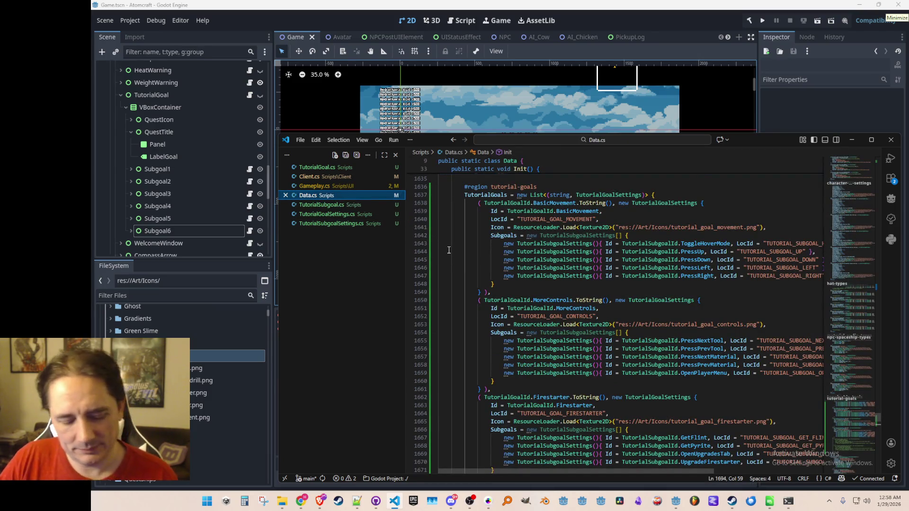
key(ctrl+b)
click(594, 295)
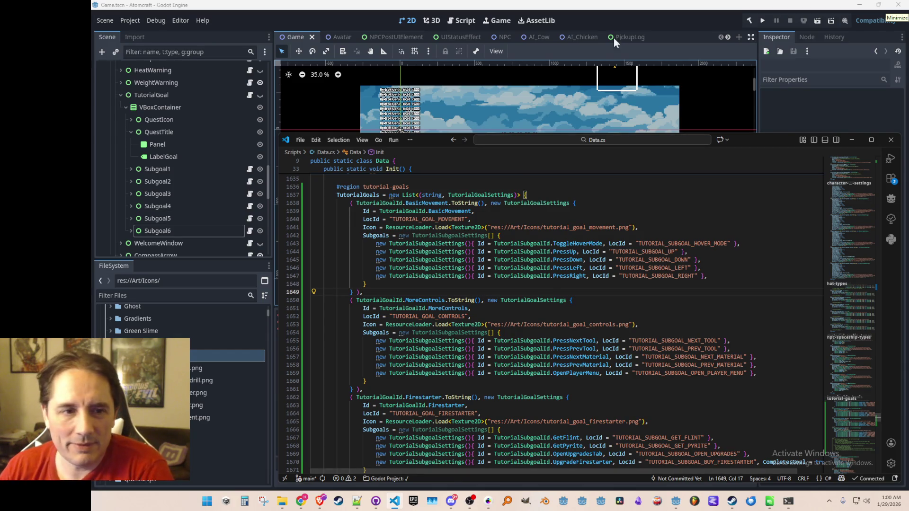
click(671, 24)
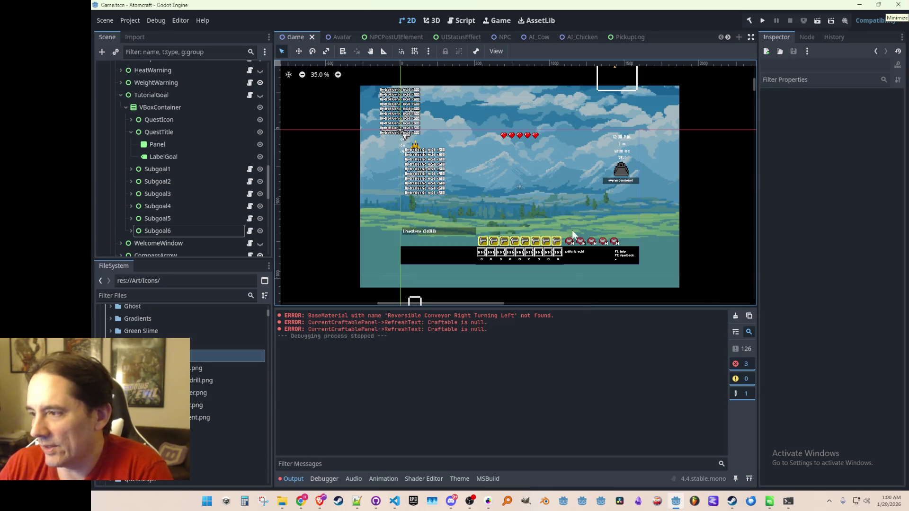
drag(572, 230, 577, 205)
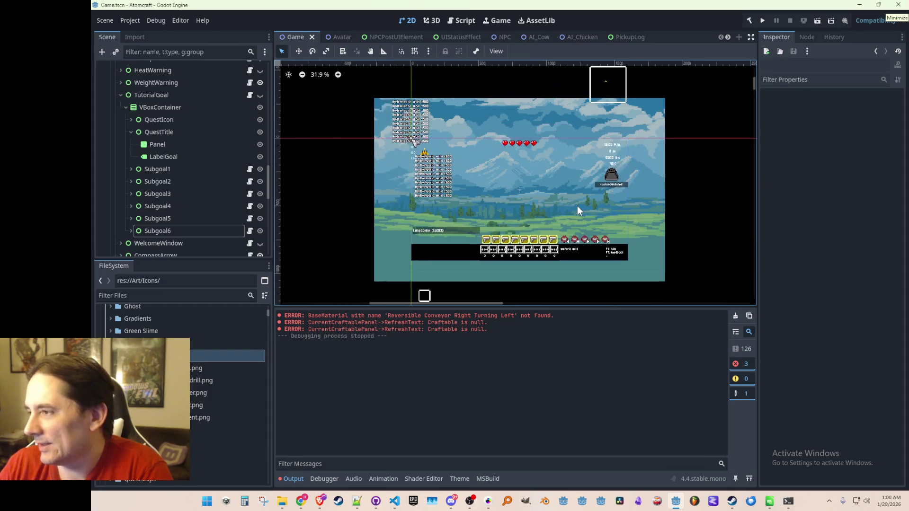
scroll(577, 211, down, 2)
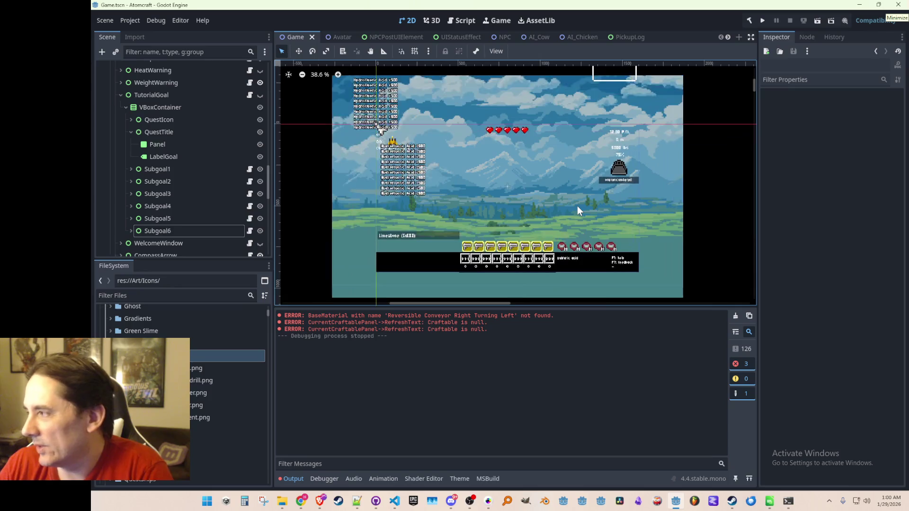
scroll(577, 211, up, 1)
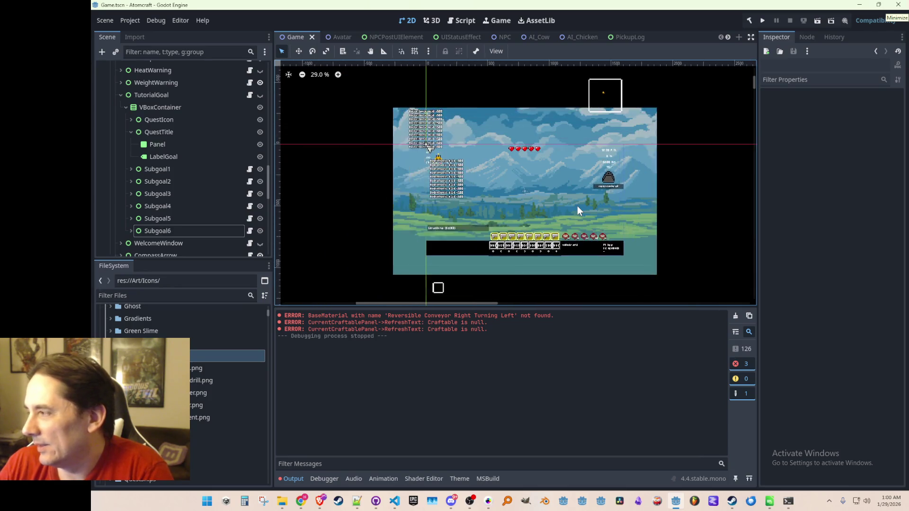
scroll(578, 210, up, 1)
scroll(577, 211, down, 2)
scroll(578, 210, up, 1)
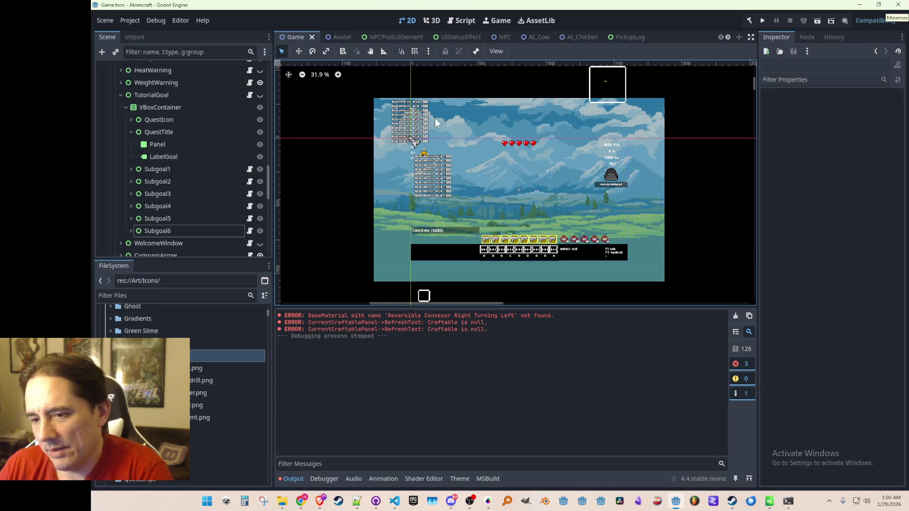
scroll(512, 185, down, 1)
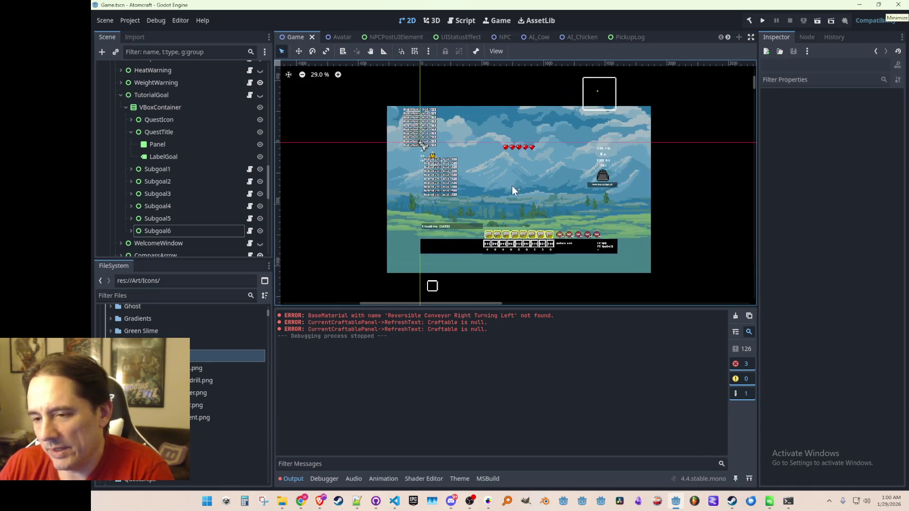
scroll(512, 185, up, 1)
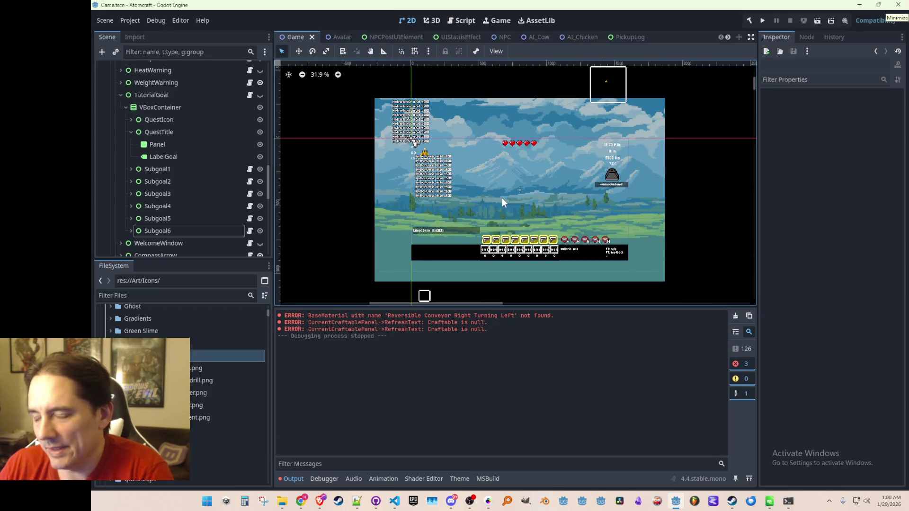
drag(501, 198, 500, 198)
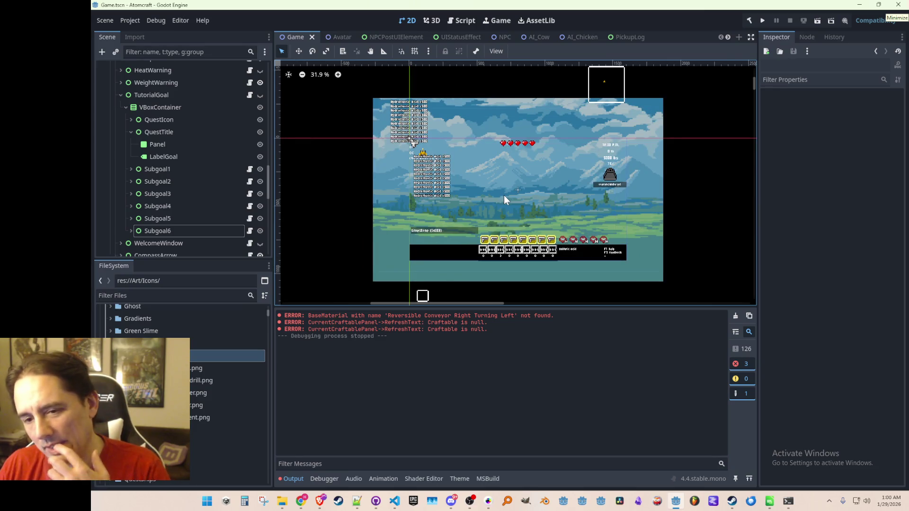
drag(485, 171, 487, 148)
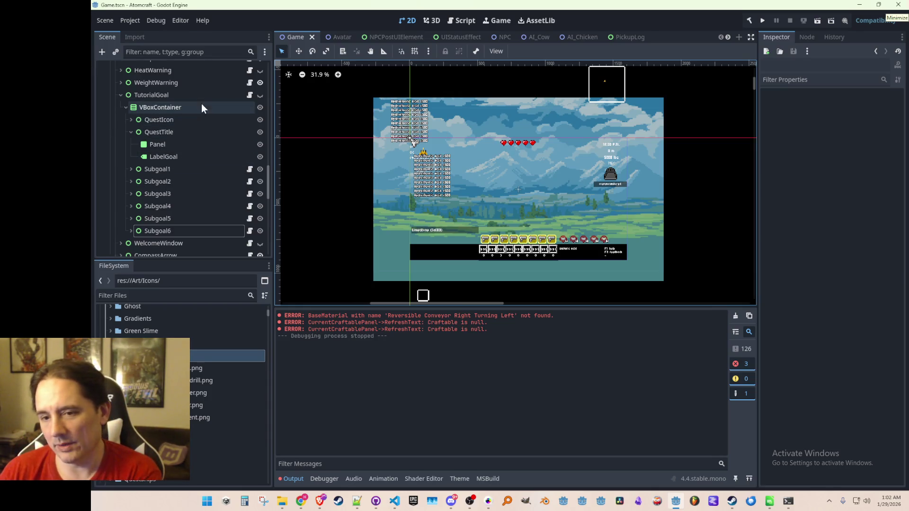
Make the TutorialGoal panel visible on the canvas and collapse its child nodes
click(157, 94)
click(260, 95)
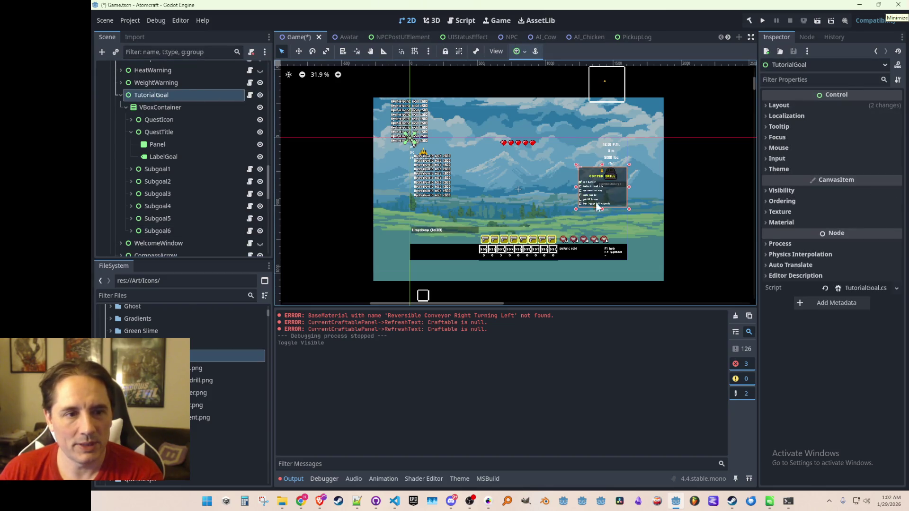
scroll(564, 174, up, 2)
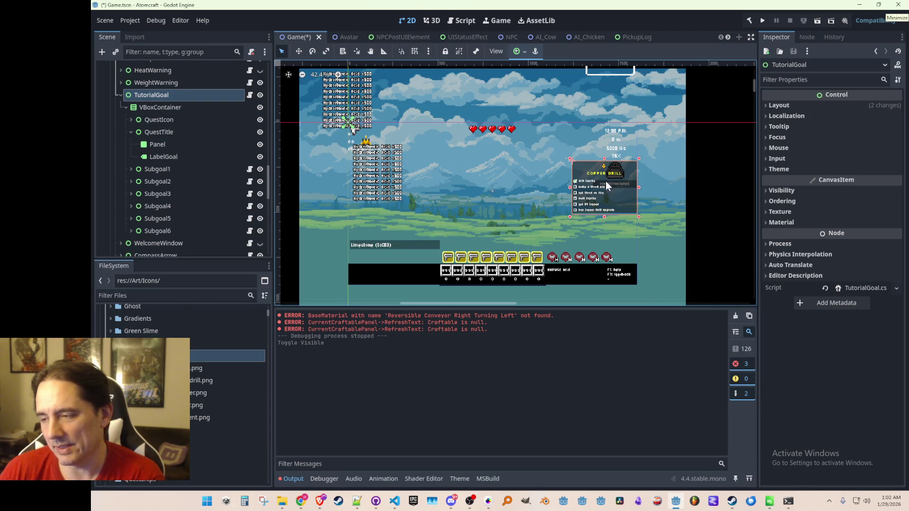
click(119, 94)
Pan and zoom the canvas to inspect the Copper Drill goal panel and its subgoals
scroll(539, 185, down, 2)
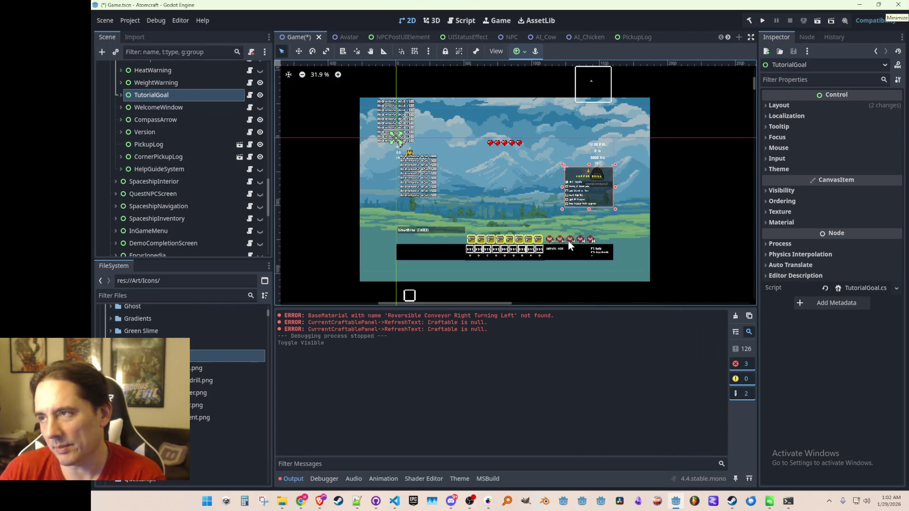
scroll(564, 171, up, 1)
scroll(569, 172, down, 1)
scroll(573, 194, up, 1)
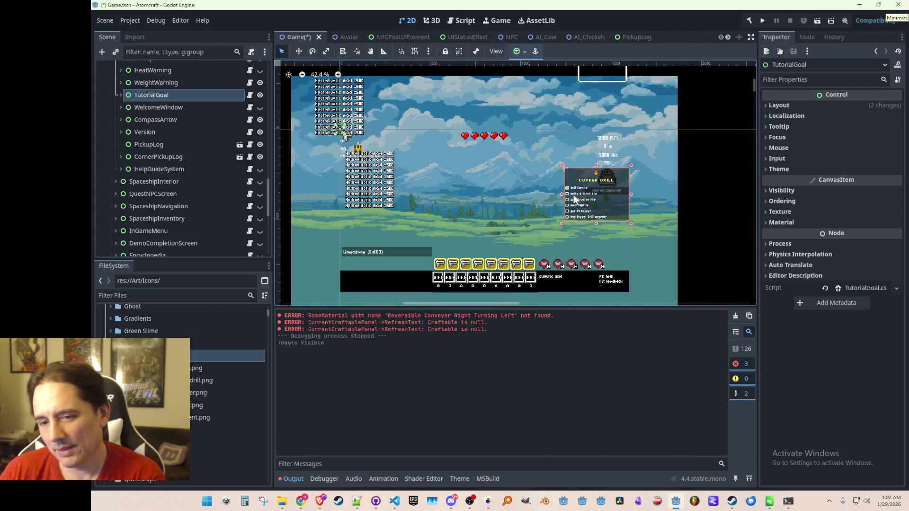
scroll(531, 231, up, 1)
scroll(541, 198, down, 1)
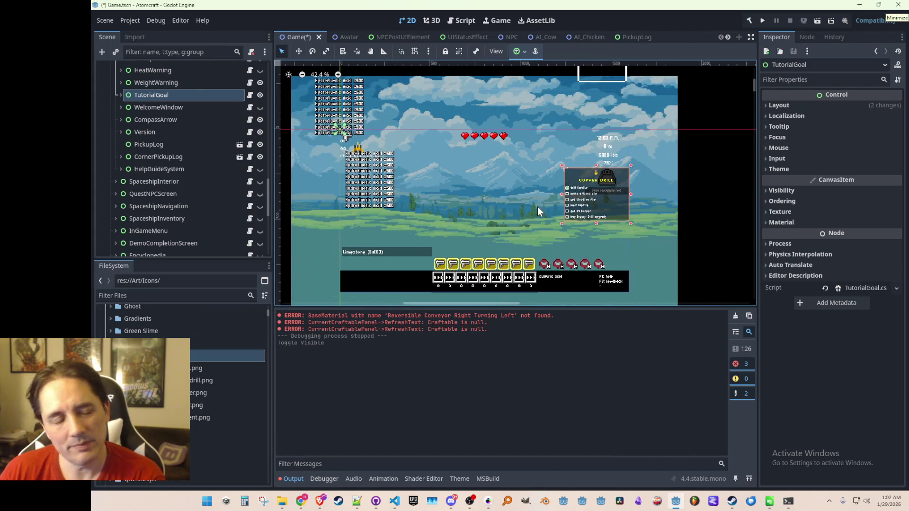
drag(538, 206, 543, 213)
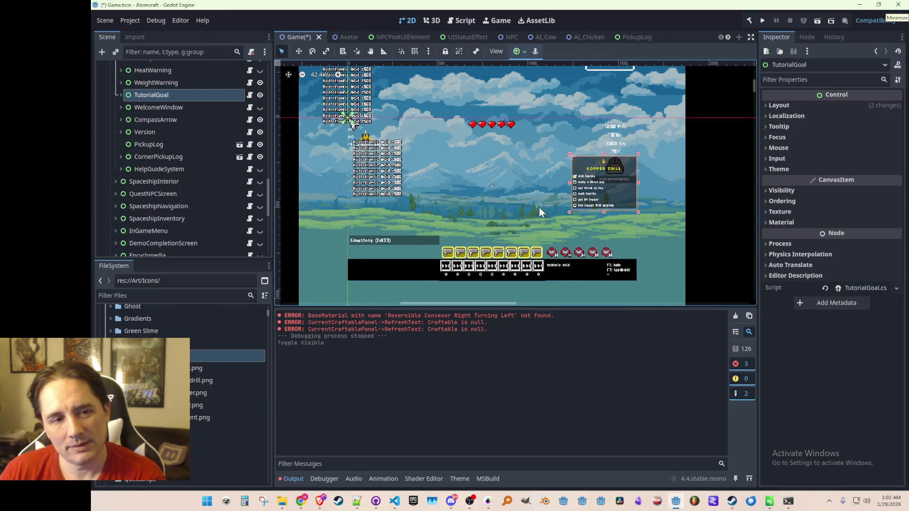
scroll(540, 208, down, 1)
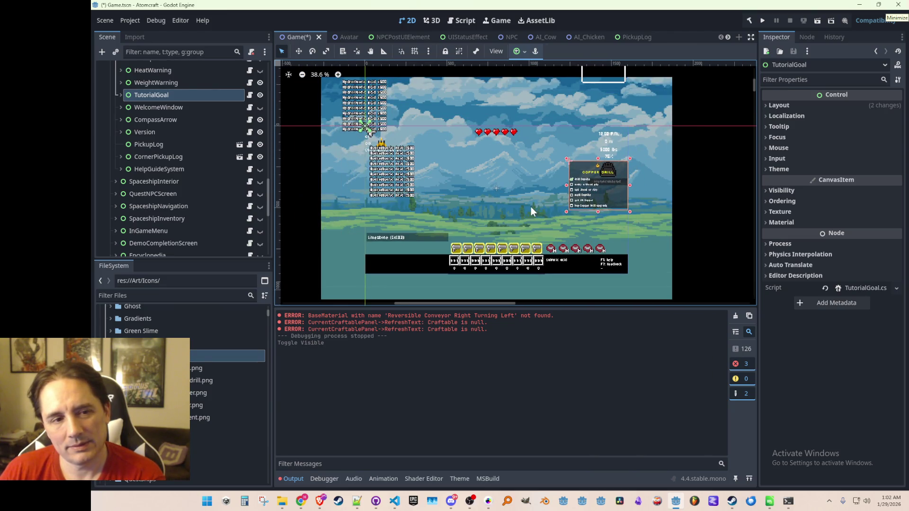
drag(528, 205, 533, 200)
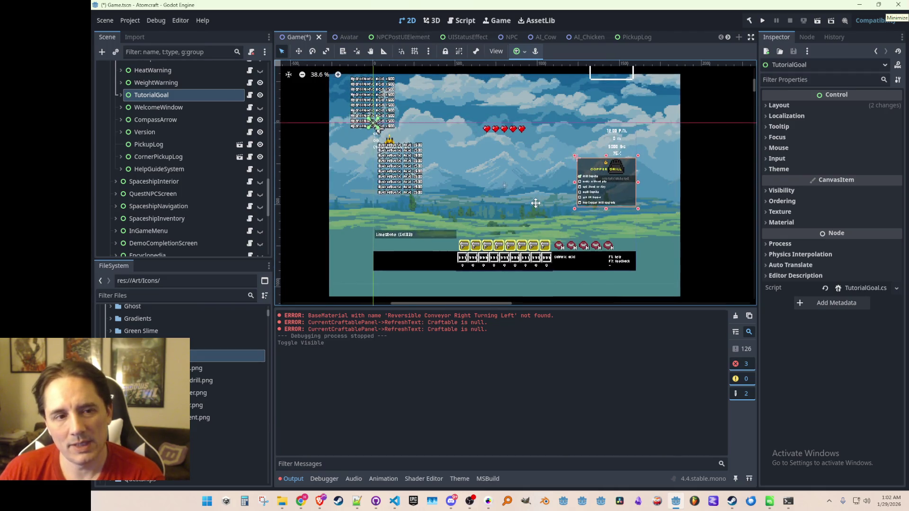
scroll(535, 203, down, 1)
scroll(535, 203, up, 1)
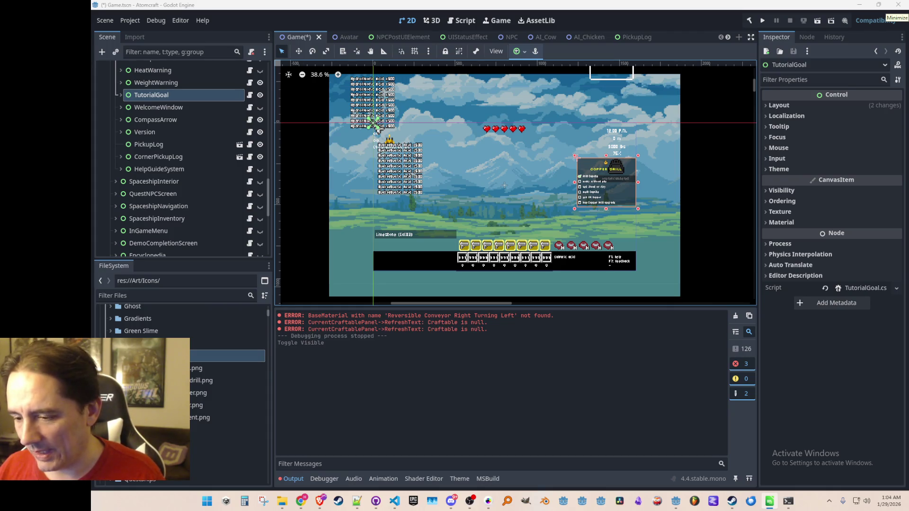
scroll(572, 189, down, 1)
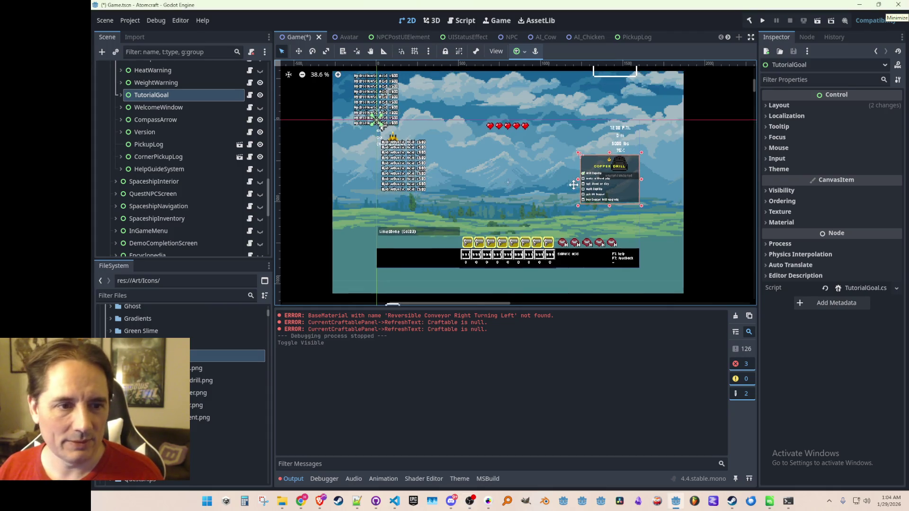
Turn off TutorialGoal's visibility and save Game.tscn
click(259, 94)
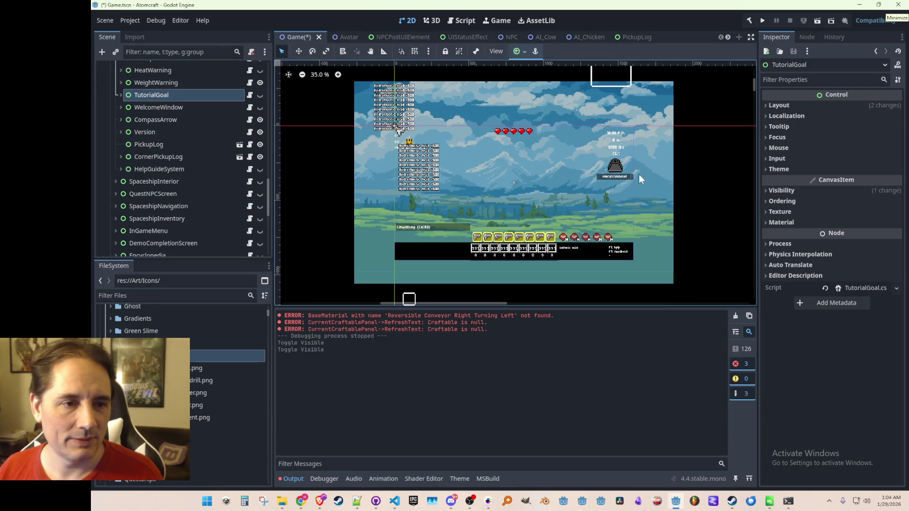
scroll(638, 174, up, 1)
key(ctrl+s)
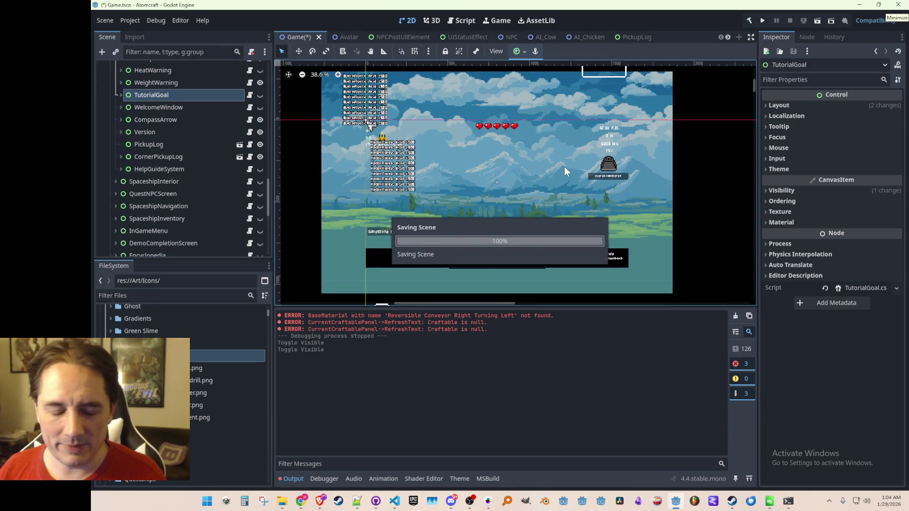